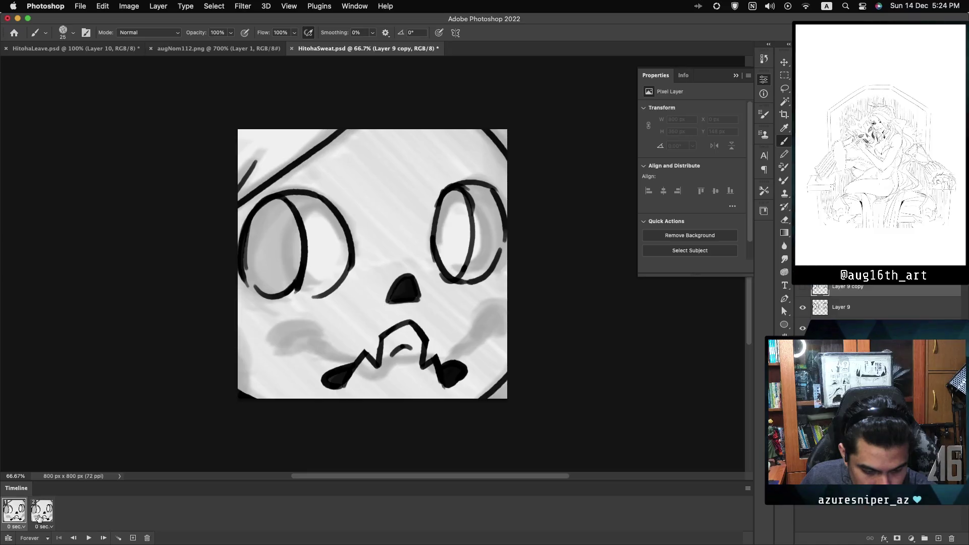
On frame 2, undo the stray left-eye stroke and redraw the outlines around both eyes
{"action": "left_click", "coordinate": [42, 515]}
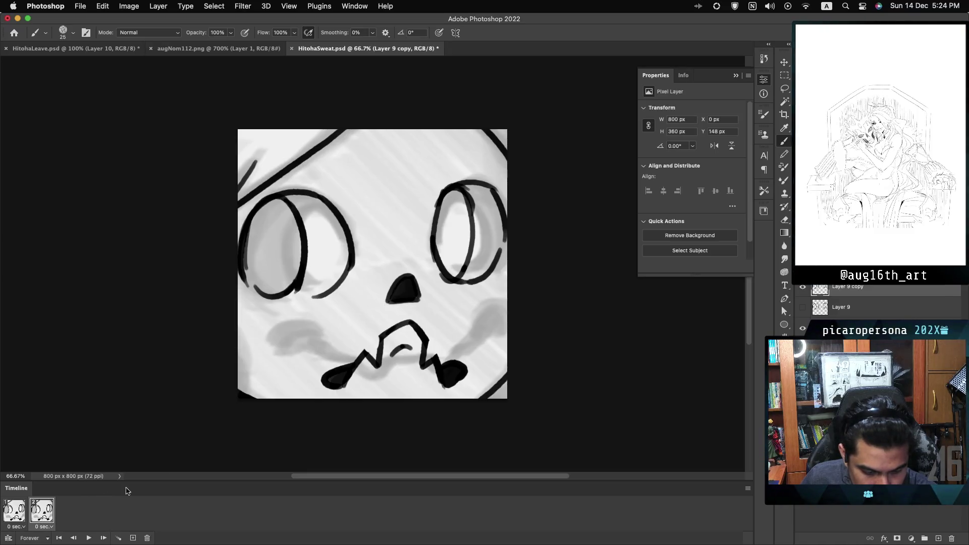
{"action": "left_click", "coordinate": [24, 520]}
{"action": "left_click", "coordinate": [42, 512]}
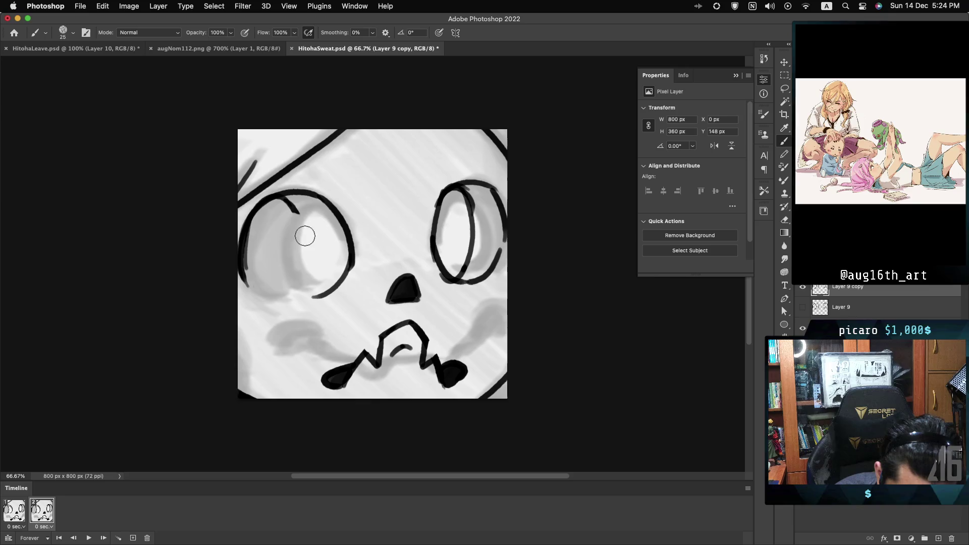
{"action": "key", "text": "super+z"}
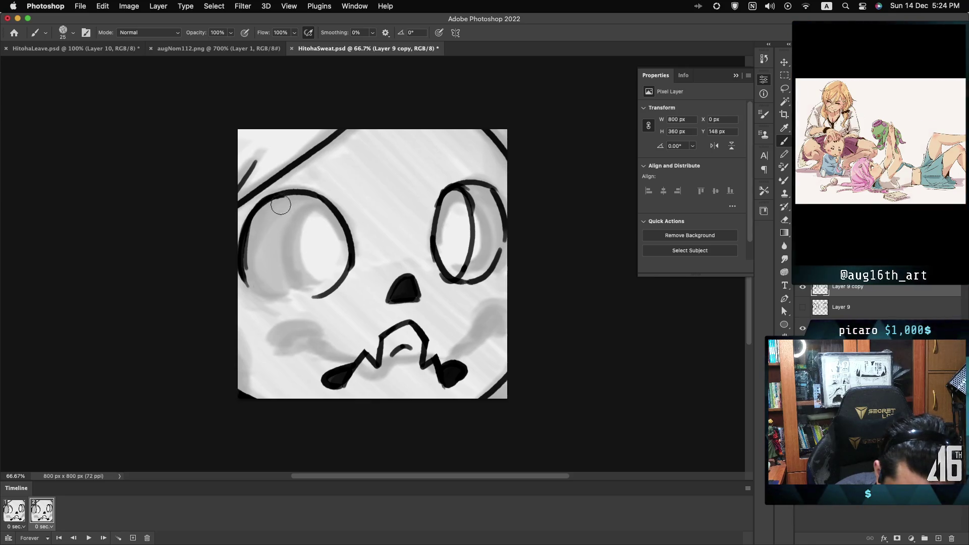
{"action": "left_click_drag", "start_coordinate": [469, 203], "coordinate": [470, 233]}
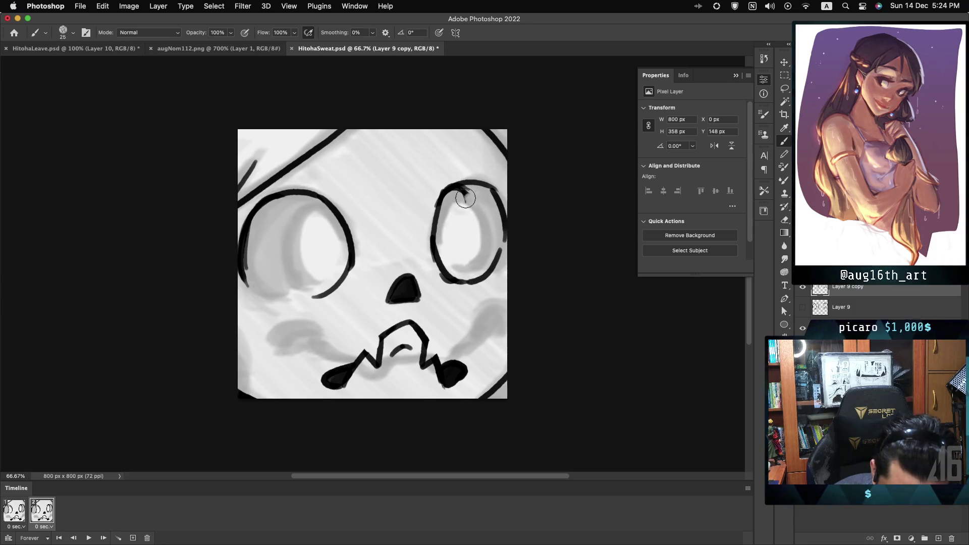
{"action": "left_click_drag", "start_coordinate": [465, 194], "coordinate": [458, 201]}
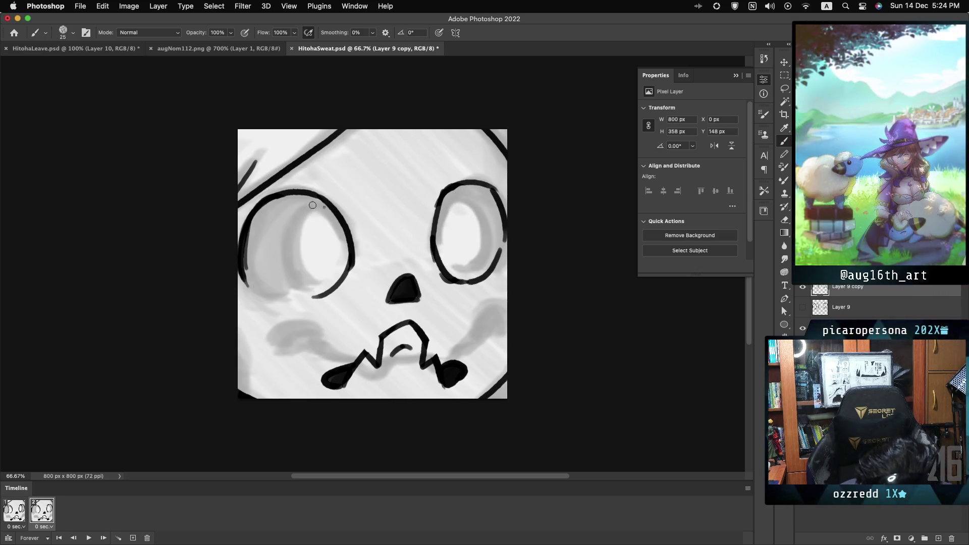
{"action": "left_click_drag", "start_coordinate": [321, 201], "coordinate": [327, 298]}
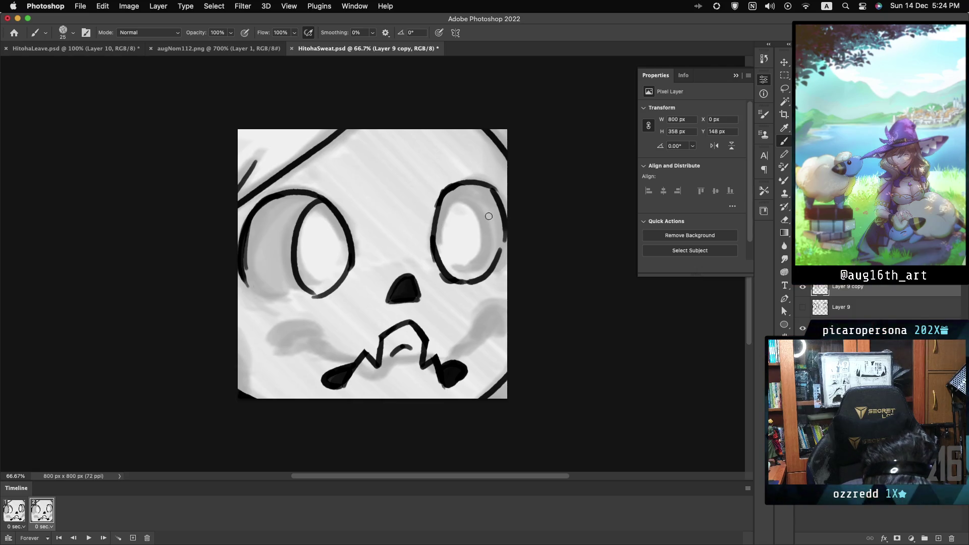
Undo and redo the right eye's inner stroke to compare, leaving it removed
{"action": "key", "text": "super+z"}
{"action": "key", "text": "super+shift+z"}
{"action": "key", "text": "super+z"}
{"action": "key", "text": "super+shift+z"}
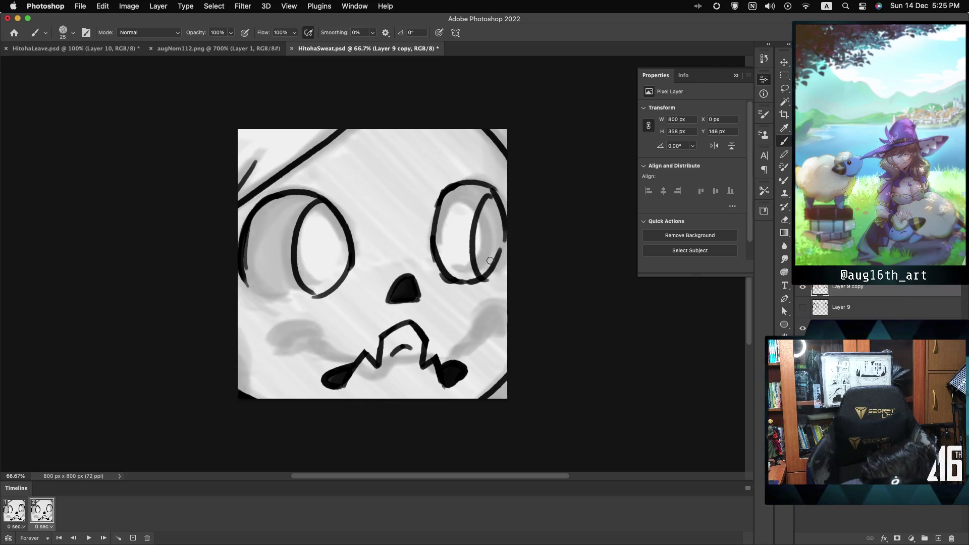
{"action": "key", "text": "super+z"}
{"action": "key", "text": "super+shift+z"}
{"action": "key", "text": "super+z"}
Redraw the right eye's inner oval and arc, then start filling its left side black
{"action": "left_click_drag", "start_coordinate": [492, 197], "coordinate": [492, 266]}
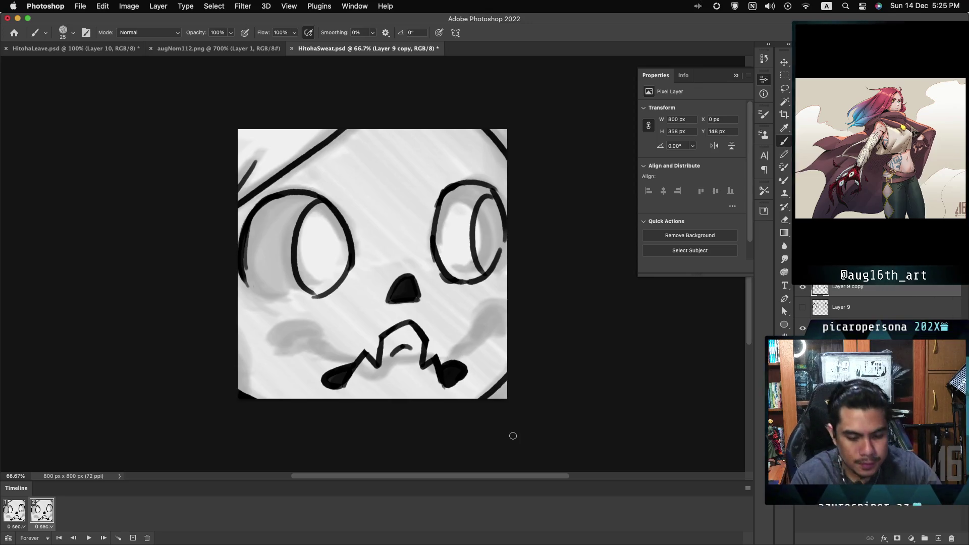
{"action": "key", "text": "ctrl+z"}
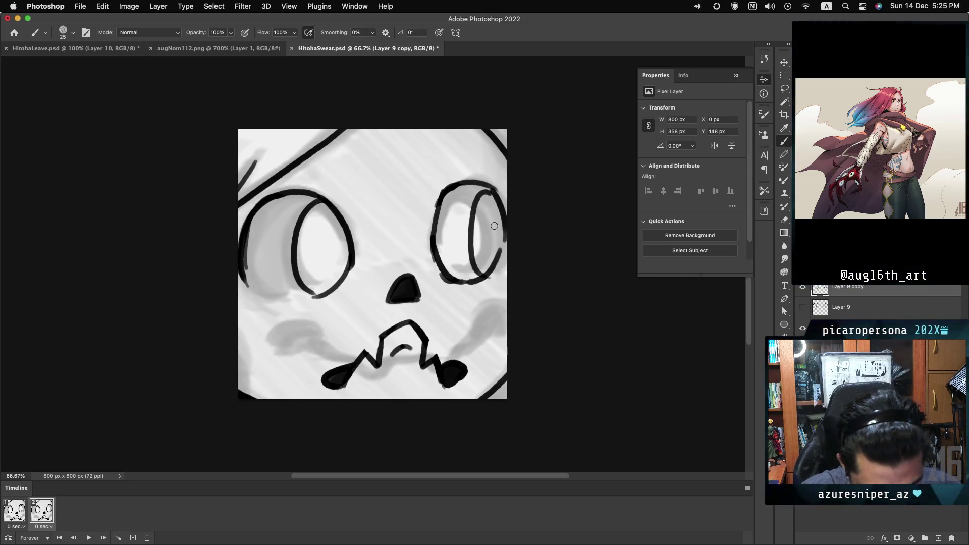
{"action": "key", "text": "ctrl+z"}
{"action": "mouse_move", "coordinate": [479, 279]}
{"action": "left_mouse_down"}
{"action": "mouse_move", "coordinate": [486, 192]}
{"action": "mouse_move", "coordinate": [486, 272]}
{"action": "left_mouse_up"}
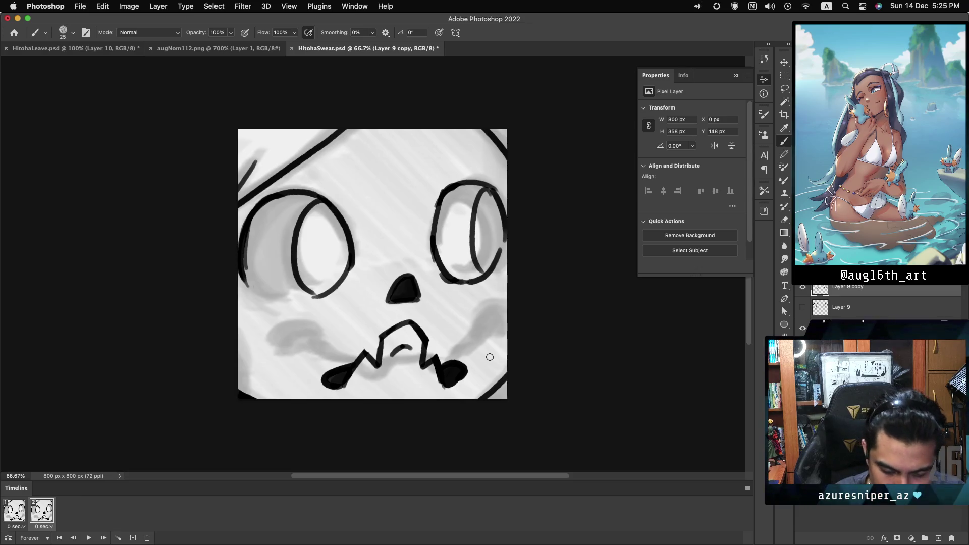
{"action": "mouse_move", "coordinate": [454, 192]}
{"action": "left_mouse_down"}
{"action": "mouse_move", "coordinate": [440, 241]}
{"action": "mouse_move", "coordinate": [465, 193]}
{"action": "left_mouse_up"}
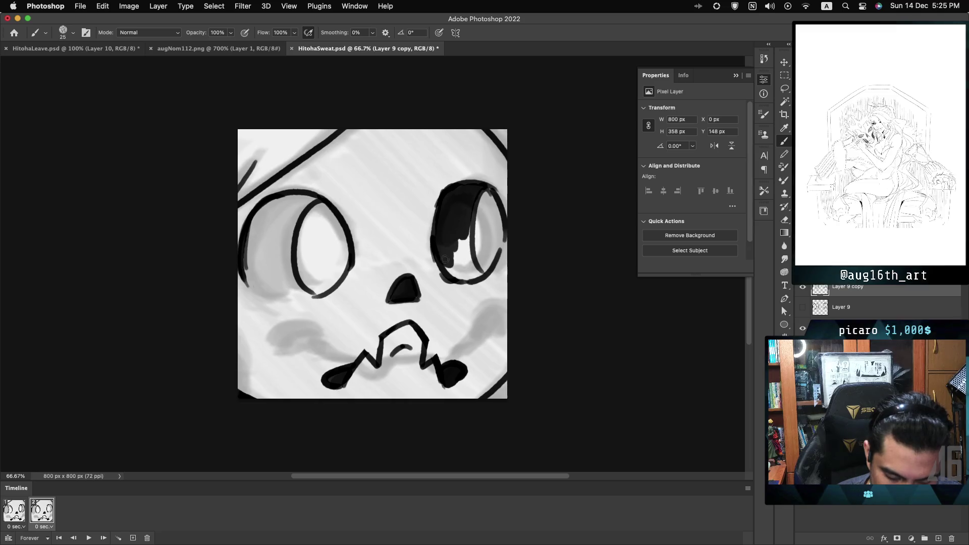
Extend the right eye's black fill to its bottom and redraw the left eye's lower outline
{"action": "mouse_move", "coordinate": [455, 246]}
{"action": "left_mouse_down"}
{"action": "mouse_move", "coordinate": [454, 265]}
{"action": "mouse_move", "coordinate": [465, 249]}
{"action": "left_mouse_up"}
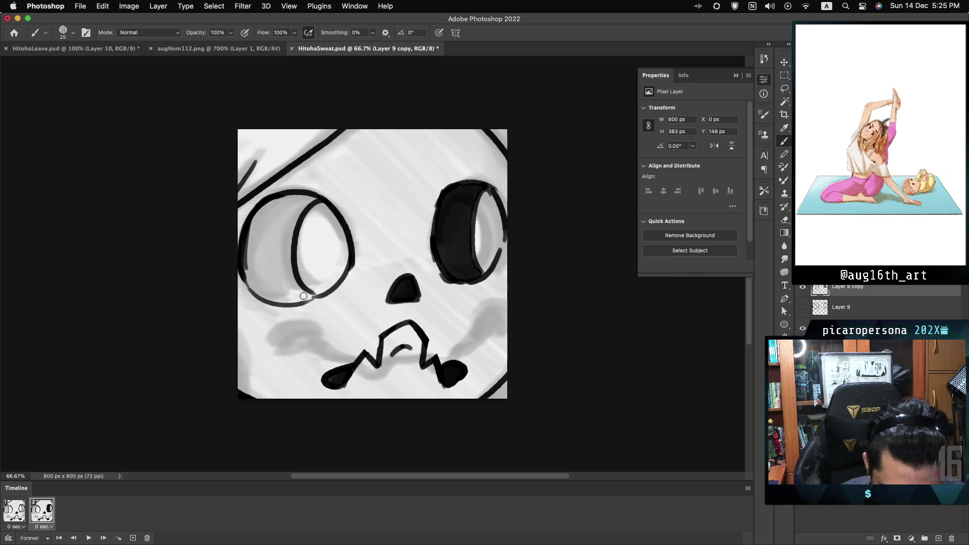
{"action": "key", "text": "cmd+z"}
{"action": "left_click_drag", "start_coordinate": [247, 282], "coordinate": [306, 303]}
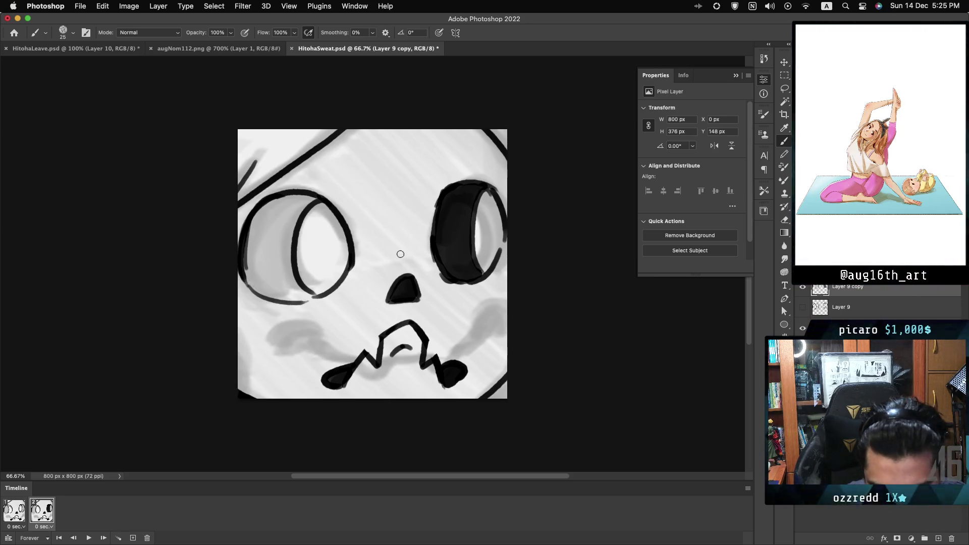
Paint black along the left eye's top and lower half, then step back to frame 1
{"action": "mouse_move", "coordinate": [285, 209]}
{"action": "left_mouse_down"}
{"action": "mouse_move", "coordinate": [311, 198]}
{"action": "mouse_move", "coordinate": [266, 211]}
{"action": "mouse_move", "coordinate": [279, 202]}
{"action": "left_mouse_up"}
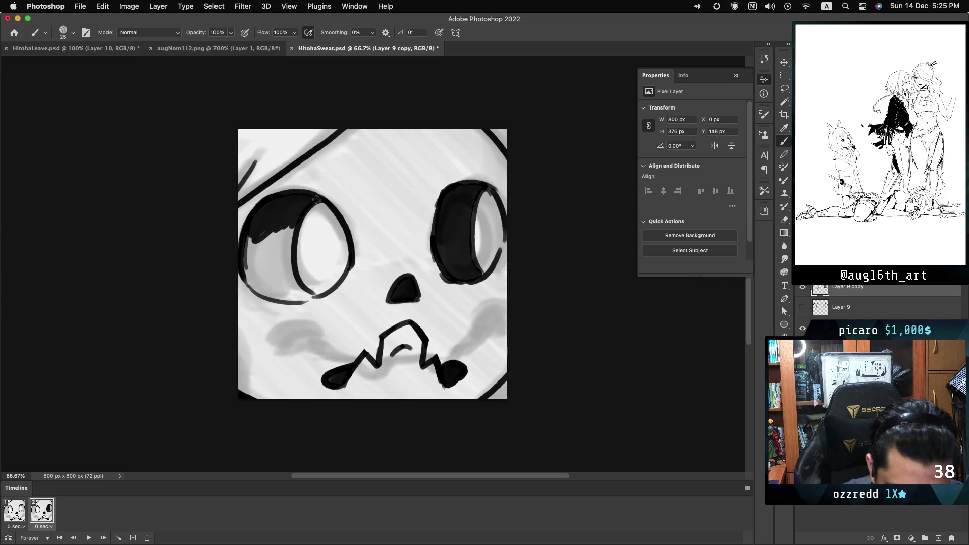
{"action": "mouse_move", "coordinate": [291, 248]}
{"action": "left_mouse_down"}
{"action": "mouse_move", "coordinate": [273, 255]}
{"action": "mouse_move", "coordinate": [258, 236]}
{"action": "left_mouse_up"}
{"action": "mouse_move", "coordinate": [252, 273]}
{"action": "left_mouse_down"}
{"action": "mouse_move", "coordinate": [256, 284]}
{"action": "mouse_move", "coordinate": [295, 288]}
{"action": "left_mouse_up"}
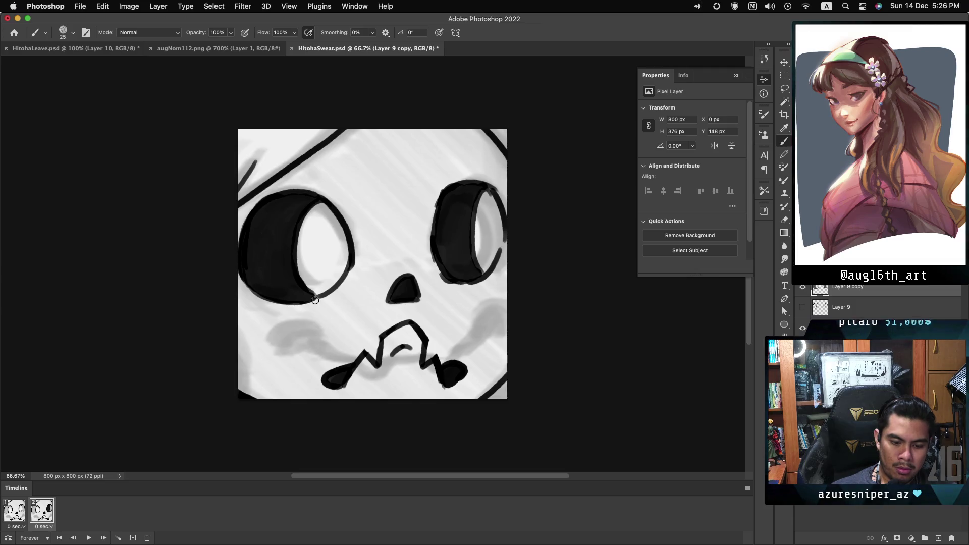
{"action": "key", "text": "Left"}
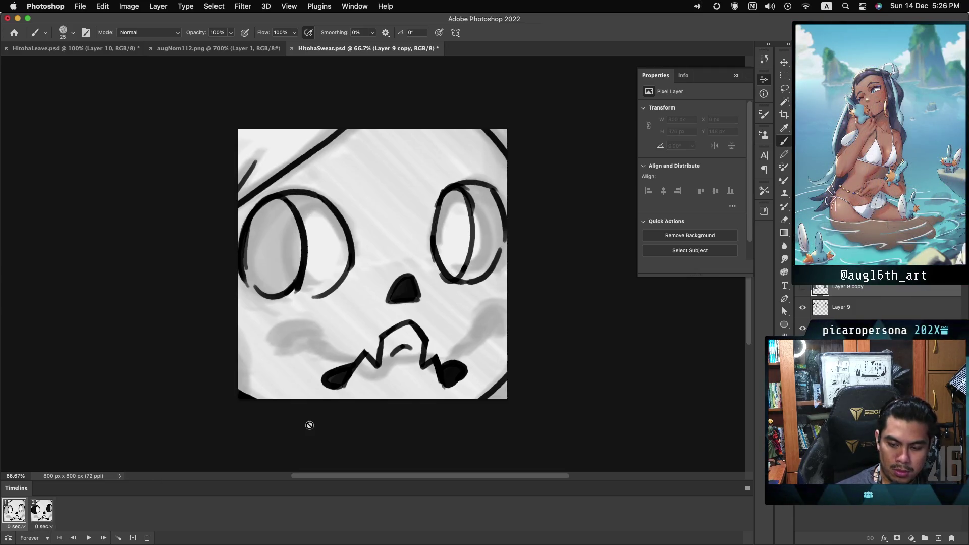
On Layer 9, fill the left eye's upper-right, middle and lower-right edge with black
{"action": "left_click", "coordinate": [864, 309]}
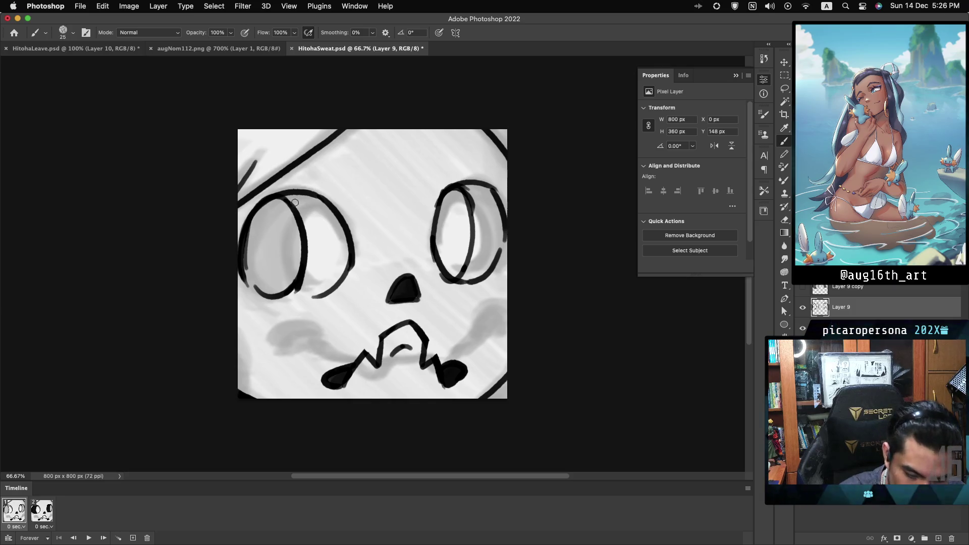
{"action": "left_click_drag", "start_coordinate": [299, 208], "coordinate": [310, 225]}
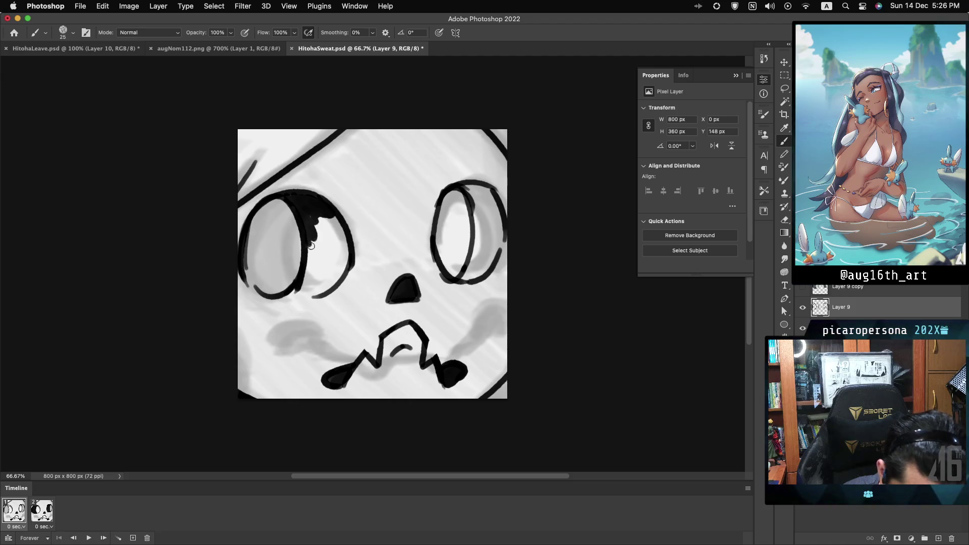
{"action": "mouse_move", "coordinate": [320, 243]}
{"action": "left_mouse_down"}
{"action": "mouse_move", "coordinate": [335, 245]}
{"action": "mouse_move", "coordinate": [341, 229]}
{"action": "mouse_move", "coordinate": [337, 276]}
{"action": "left_mouse_up"}
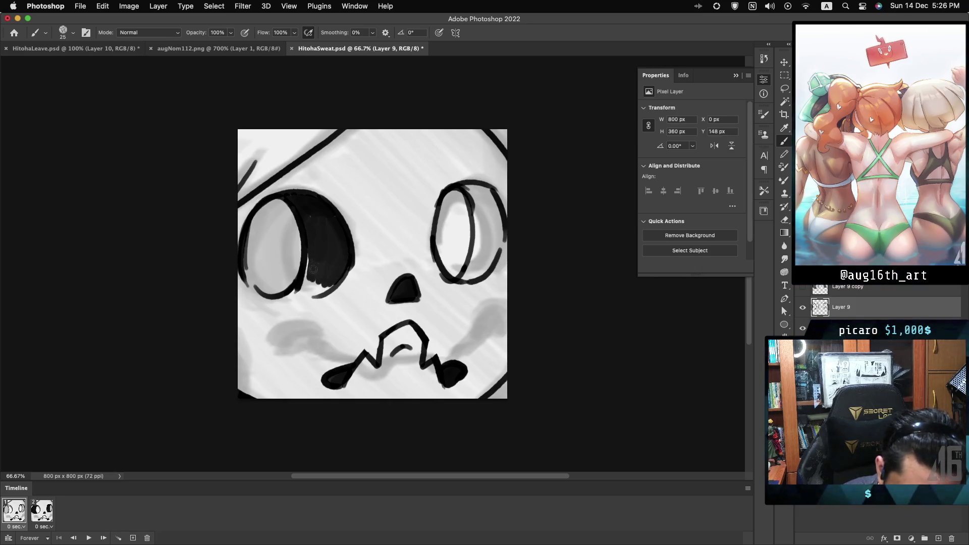
{"action": "left_click_drag", "start_coordinate": [306, 286], "coordinate": [297, 293]}
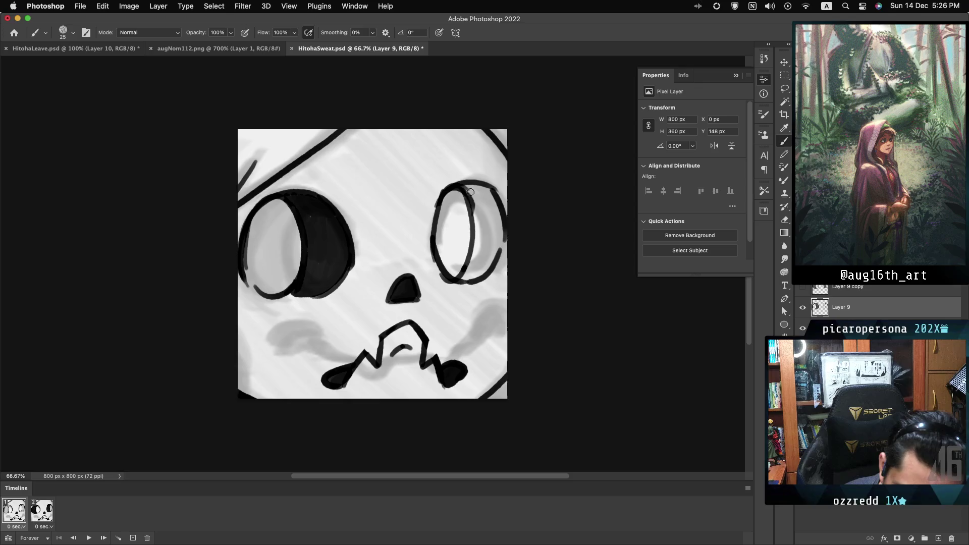
Thicken the right eye's top and right side with black, then play the two-frame animation
{"action": "left_click_drag", "start_coordinate": [466, 188], "coordinate": [481, 190]}
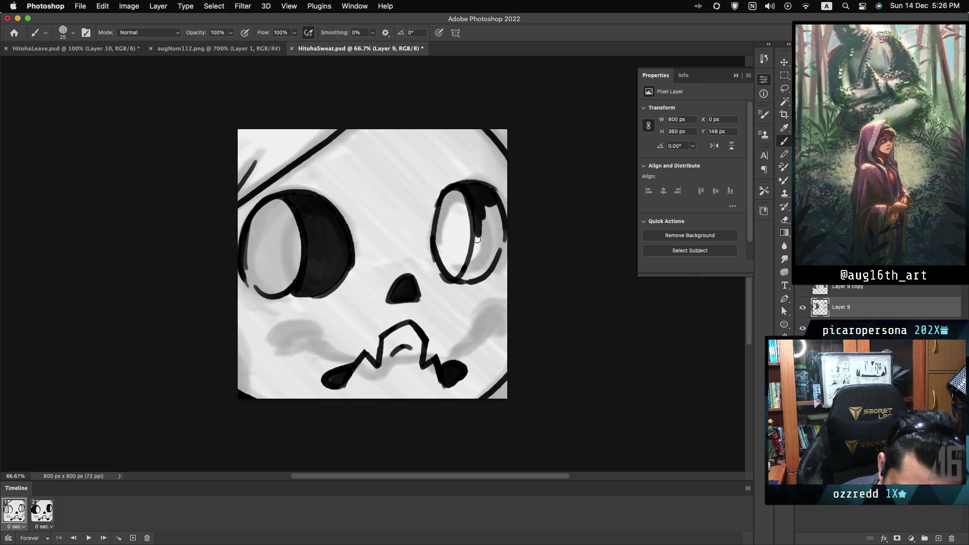
{"action": "mouse_move", "coordinate": [487, 215]}
{"action": "left_mouse_down"}
{"action": "mouse_move", "coordinate": [497, 235]}
{"action": "mouse_move", "coordinate": [474, 260]}
{"action": "left_mouse_up"}
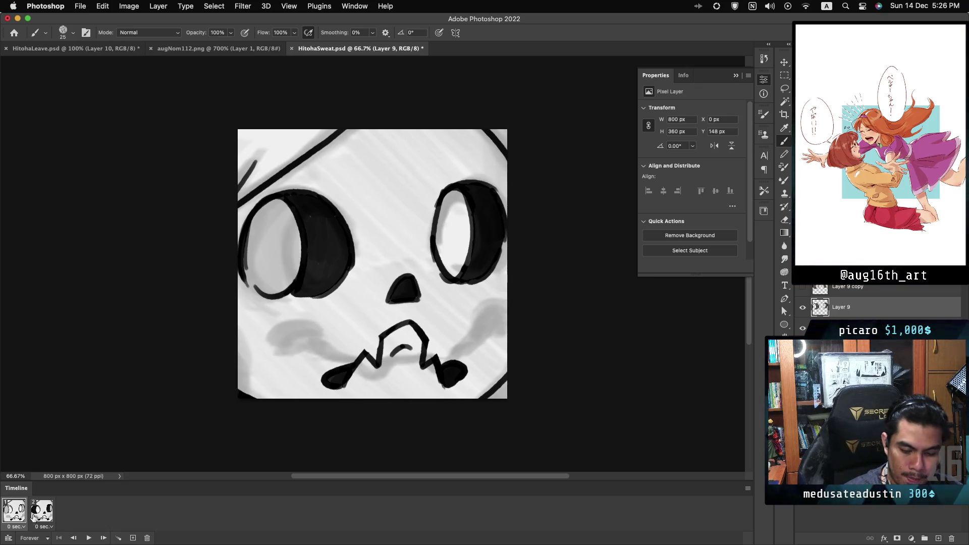
{"action": "key", "text": "space"}
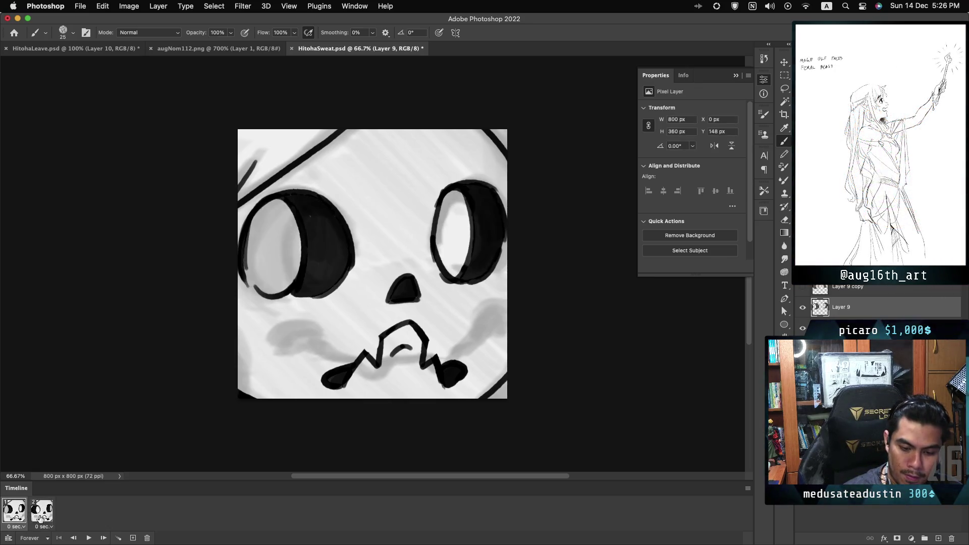
Flip repeatedly between frames 1 and 2 to compare the eyes
{"action": "left_click", "coordinate": [42, 520]}
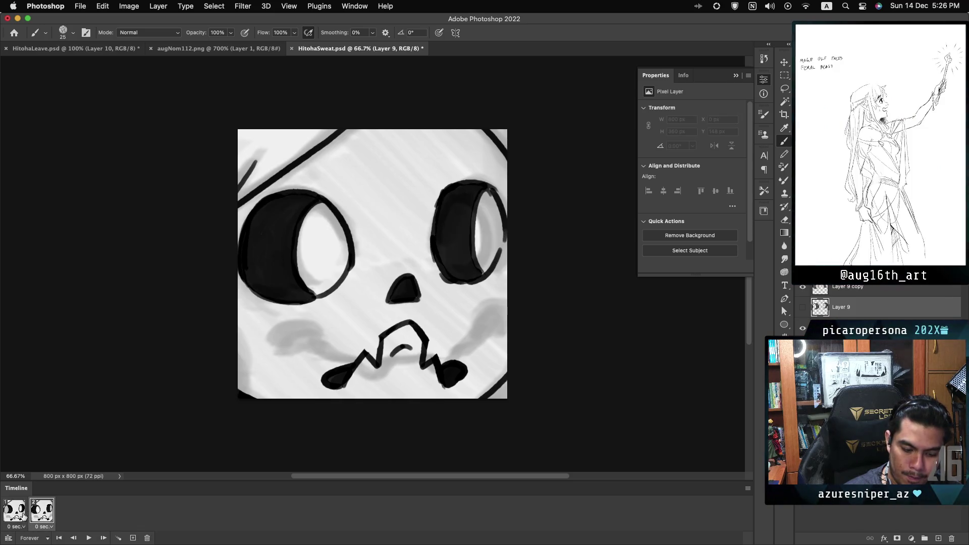
{"action": "left_click", "coordinate": [20, 512]}
{"action": "left_click", "coordinate": [39, 515]}
{"action": "left_click", "coordinate": [23, 515]}
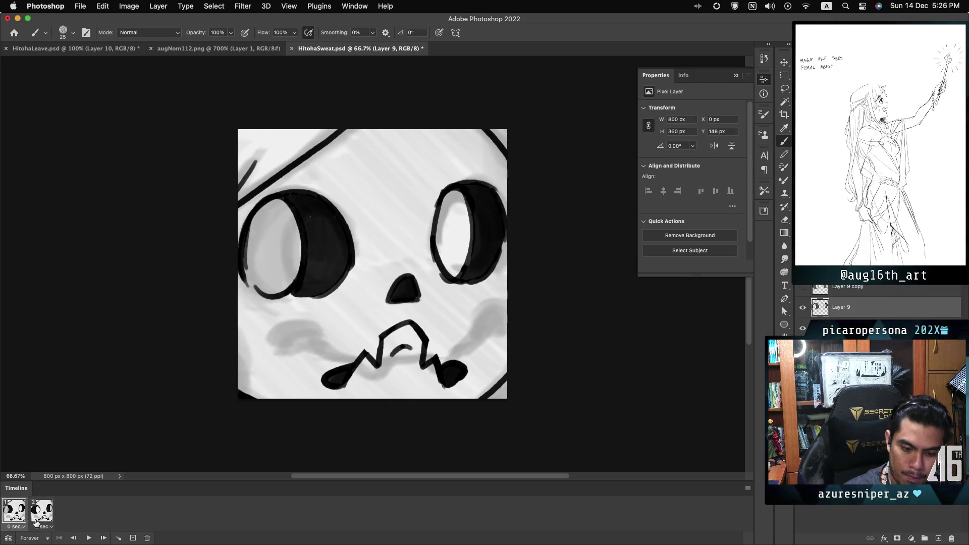
{"action": "left_click", "coordinate": [25, 520]}
{"action": "left_click", "coordinate": [37, 521]}
{"action": "left_click", "coordinate": [28, 523]}
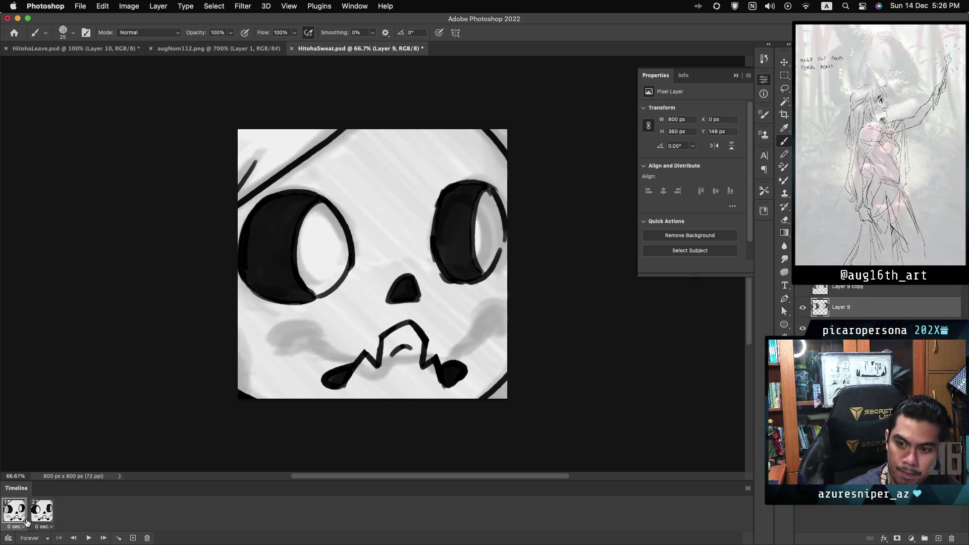
{"action": "left_click", "coordinate": [36, 522]}
{"action": "left_click", "coordinate": [25, 523]}
{"action": "left_click", "coordinate": [37, 524]}
{"action": "left_click", "coordinate": [35, 525]}
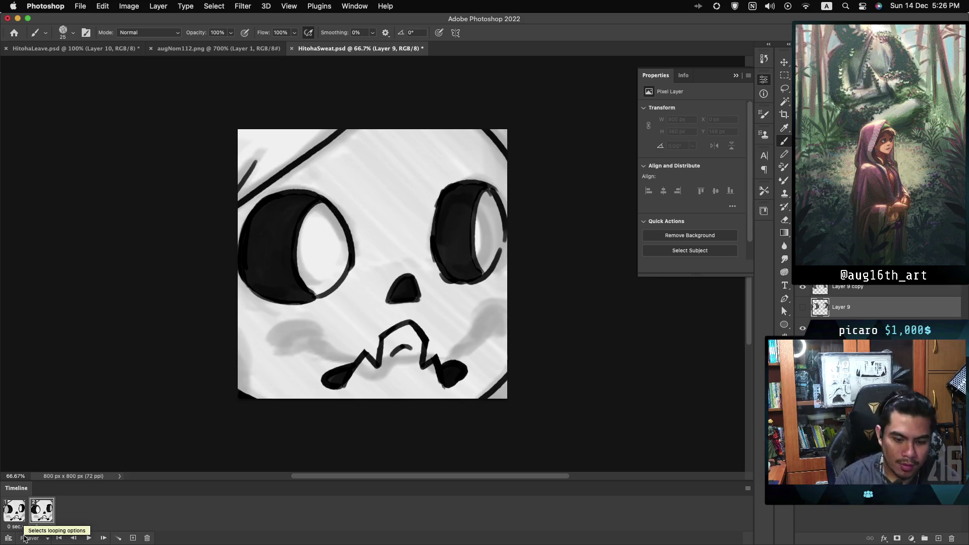
{"action": "left_click", "coordinate": [15, 514]}
{"action": "left_click", "coordinate": [37, 517]}
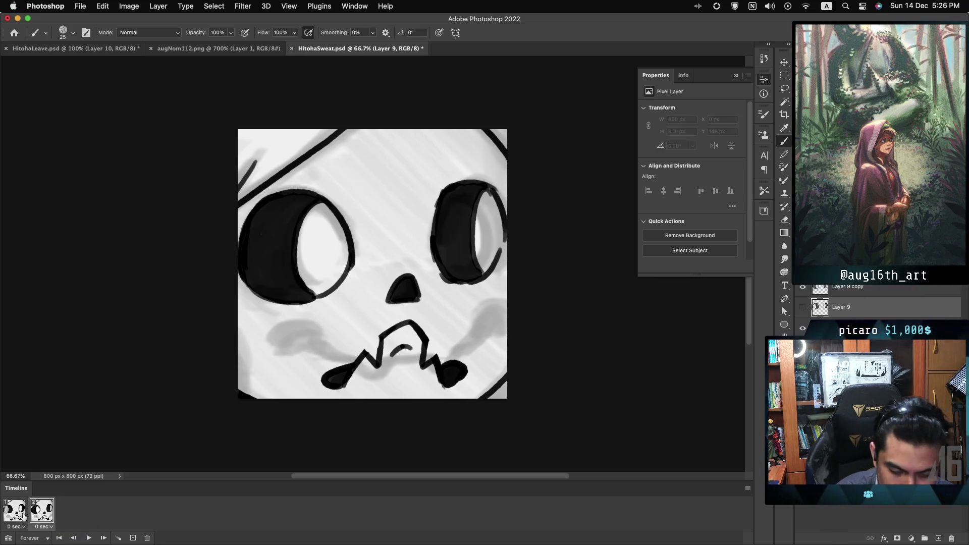
{"action": "left_click", "coordinate": [15, 515]}
{"action": "left_click", "coordinate": [36, 517]}
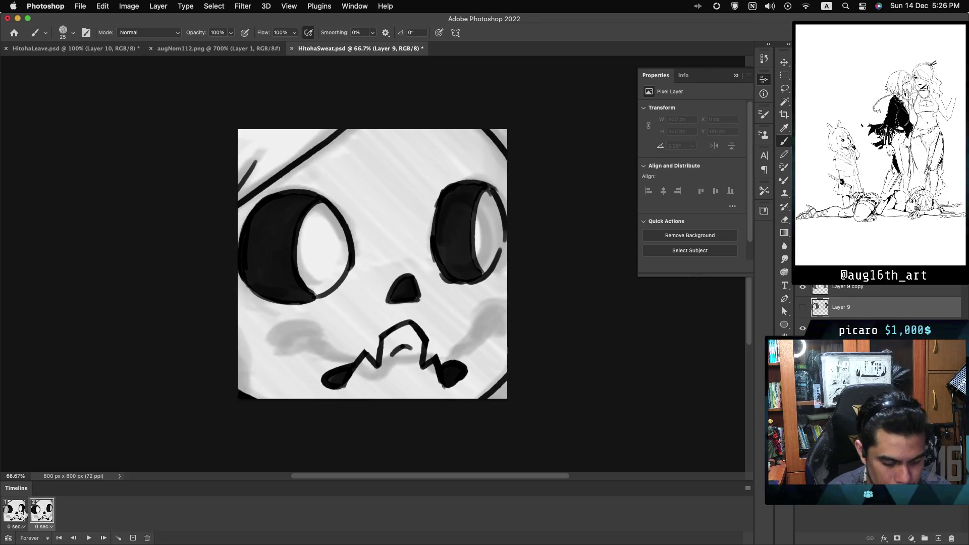
{"action": "left_click", "coordinate": [15, 514]}
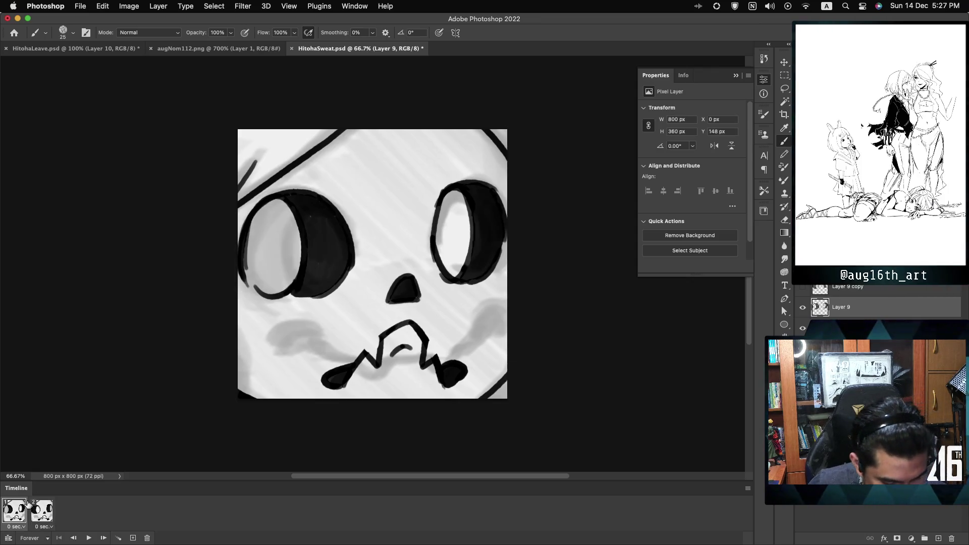
Duplicate frame 2 as a third frame and reselect Layer 9
{"action": "left_click", "coordinate": [132, 539]}
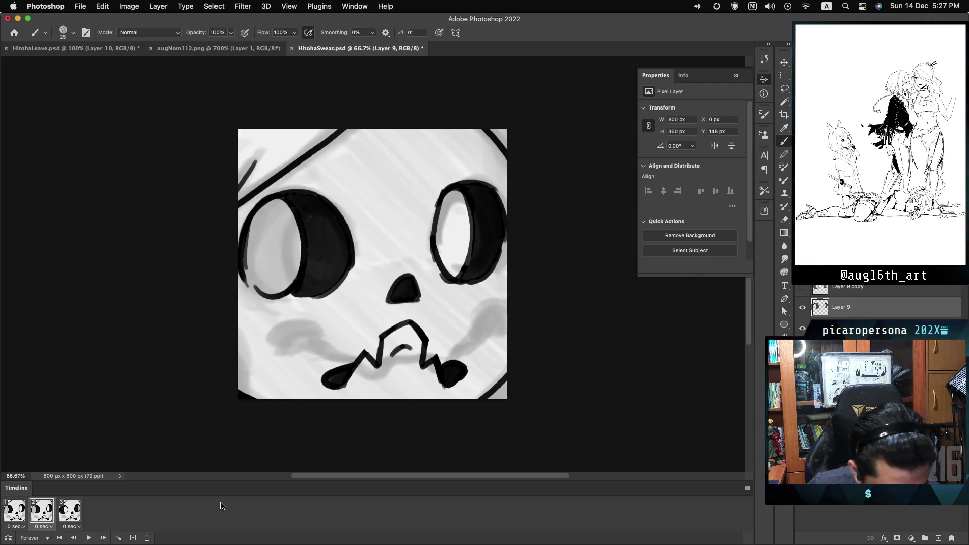
{"action": "left_click", "coordinate": [868, 289]}
{"action": "left_click", "coordinate": [871, 308]}
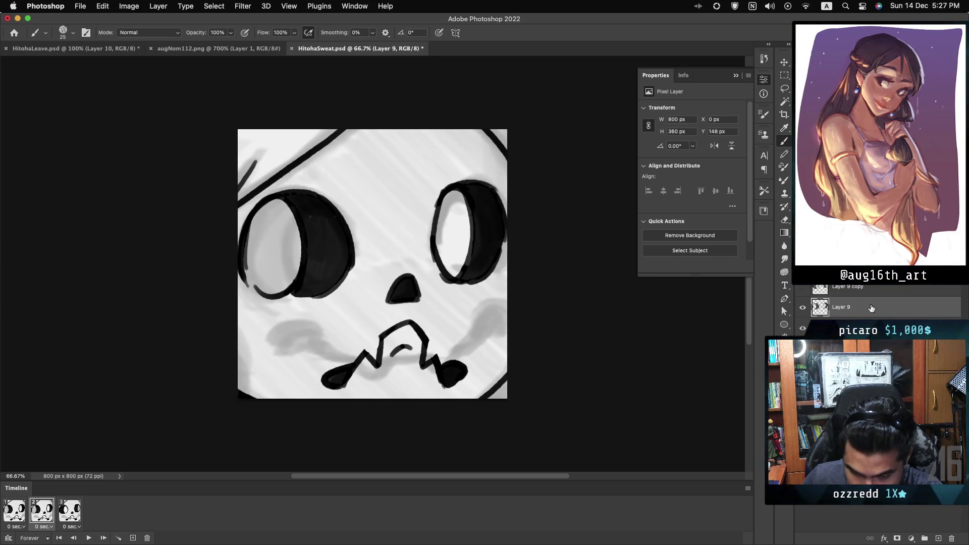
Duplicate Layer 9 with Cmd+J, show Layer 9 copy, and select Layer 9 copy 2
{"action": "key", "text": "super+j"}
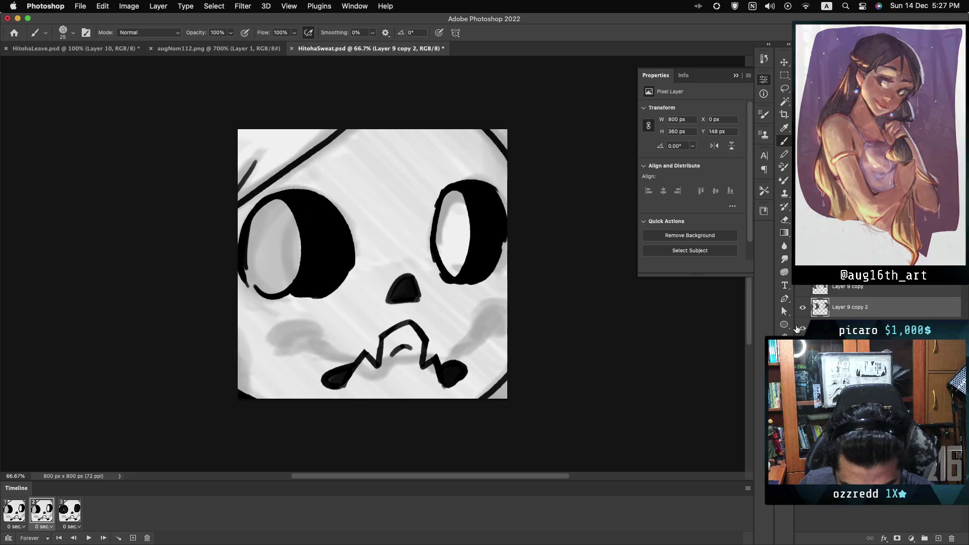
{"action": "left_click", "coordinate": [804, 288]}
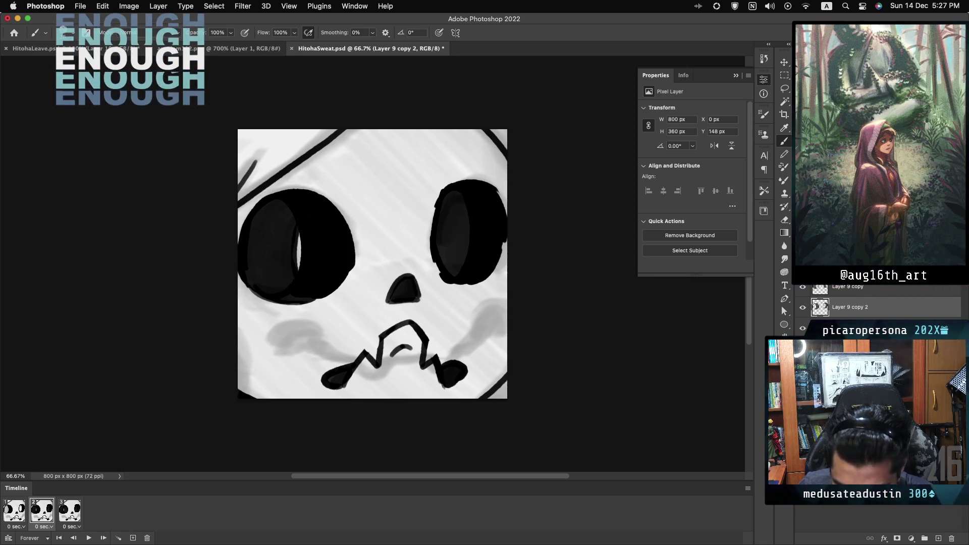
{"action": "left_click", "coordinate": [872, 327]}
{"action": "left_click", "coordinate": [858, 290]}
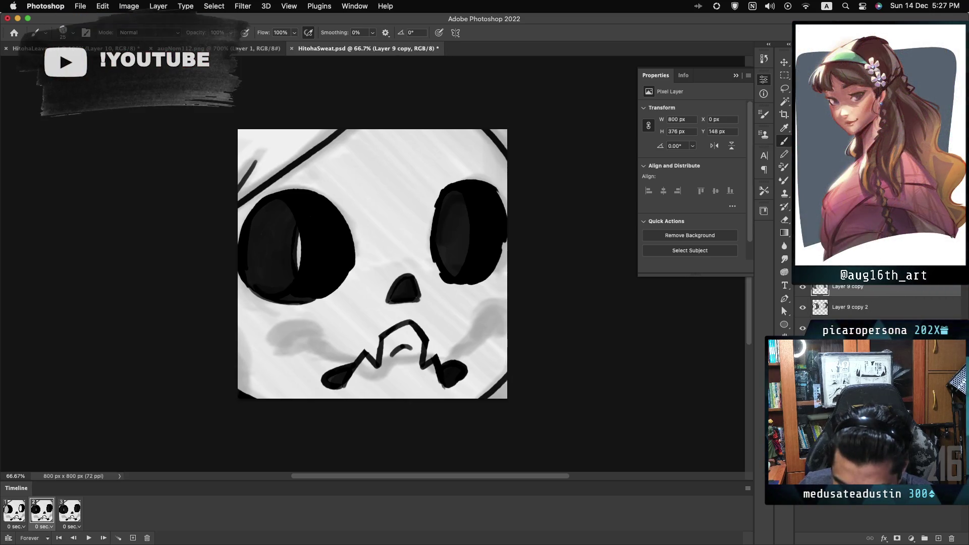
{"action": "left_click", "coordinate": [872, 327]}
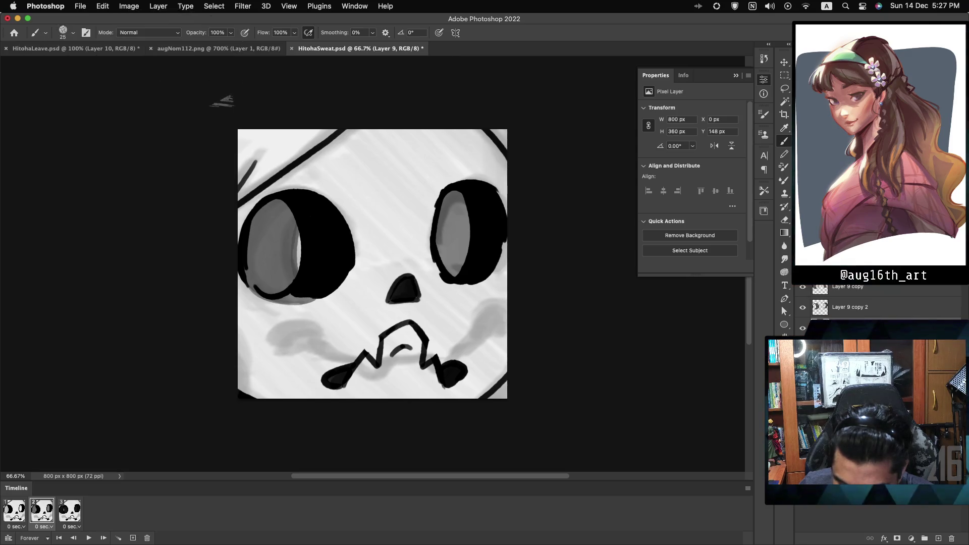
{"action": "left_click", "coordinate": [879, 309]}
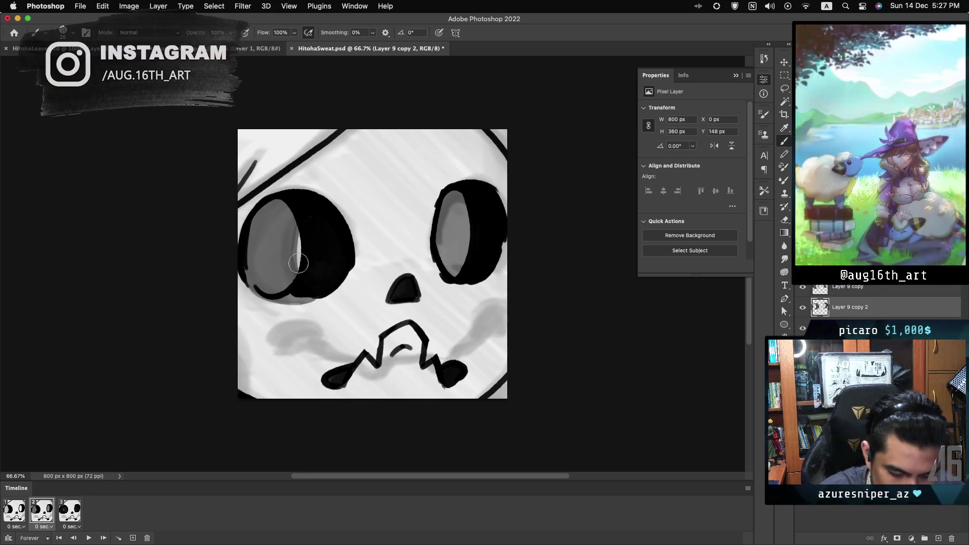
Paint grey shading into the left pupil and lighter grey down the right eye's side
{"action": "mouse_move", "coordinate": [302, 247]}
{"action": "left_mouse_down"}
{"action": "mouse_move", "coordinate": [301, 222]}
{"action": "mouse_move", "coordinate": [298, 280]}
{"action": "left_mouse_up"}
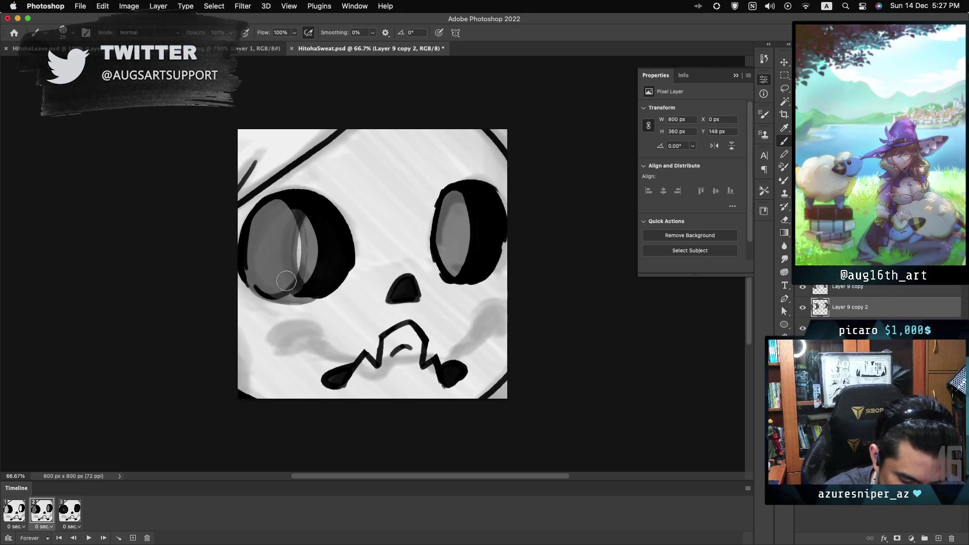
{"action": "left_click_drag", "start_coordinate": [304, 261], "coordinate": [316, 268]}
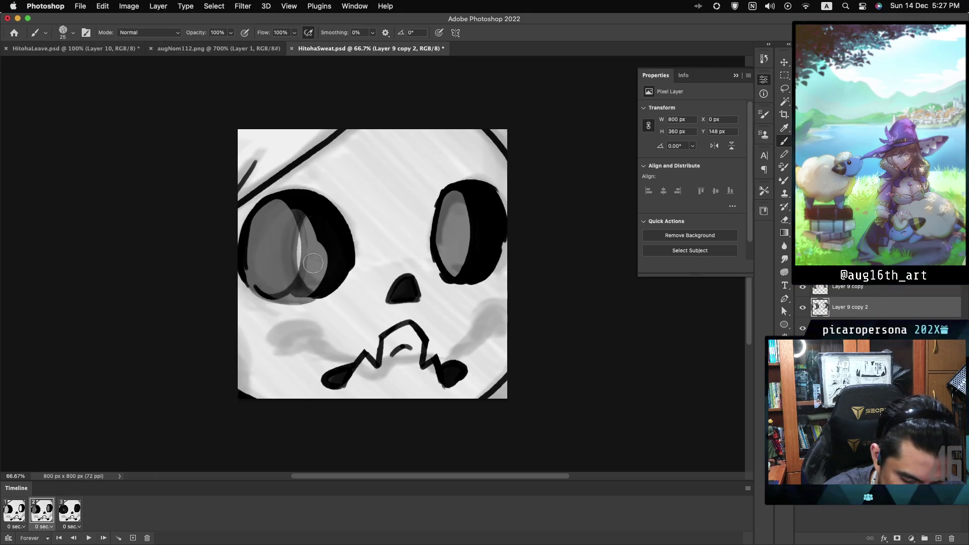
{"action": "mouse_move", "coordinate": [316, 269]}
{"action": "left_mouse_down"}
{"action": "mouse_move", "coordinate": [337, 249]}
{"action": "mouse_move", "coordinate": [328, 280]}
{"action": "mouse_move", "coordinate": [336, 253]}
{"action": "mouse_move", "coordinate": [318, 247]}
{"action": "mouse_move", "coordinate": [303, 209]}
{"action": "mouse_move", "coordinate": [300, 224]}
{"action": "left_mouse_up"}
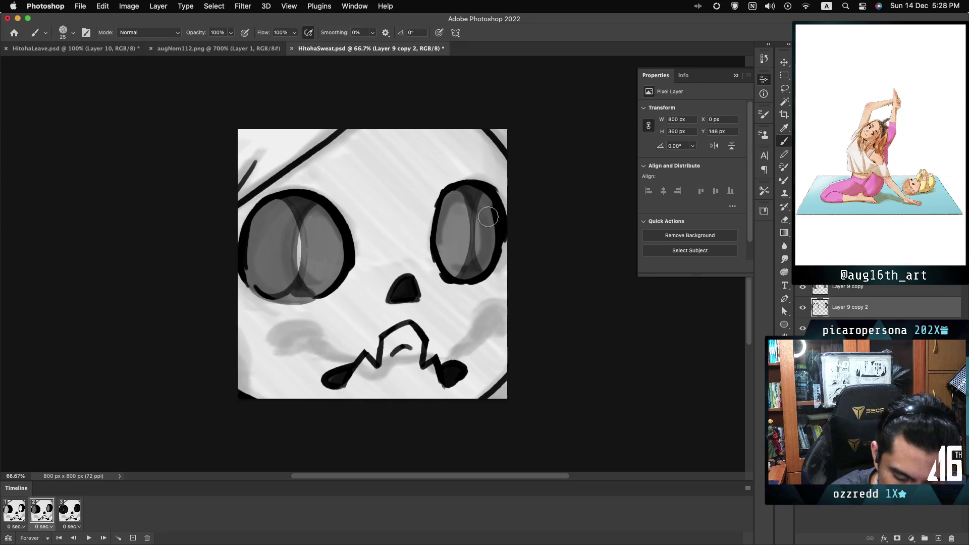
{"action": "left_click_drag", "start_coordinate": [477, 192], "coordinate": [485, 244]}
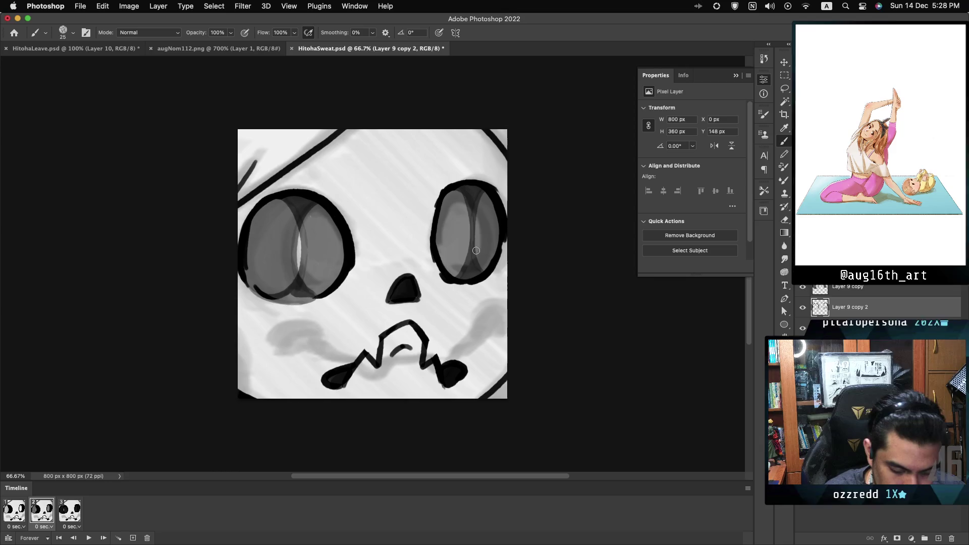
Draw dark curved strokes inside both eyes and darken the left eye's edges
{"action": "left_click_drag", "start_coordinate": [292, 198], "coordinate": [292, 296]}
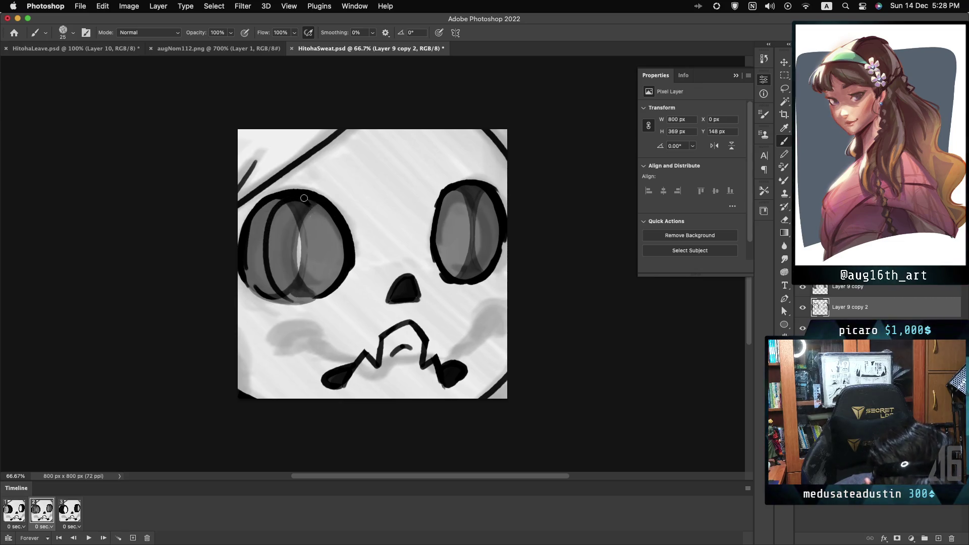
{"action": "left_click_drag", "start_coordinate": [323, 199], "coordinate": [318, 286]}
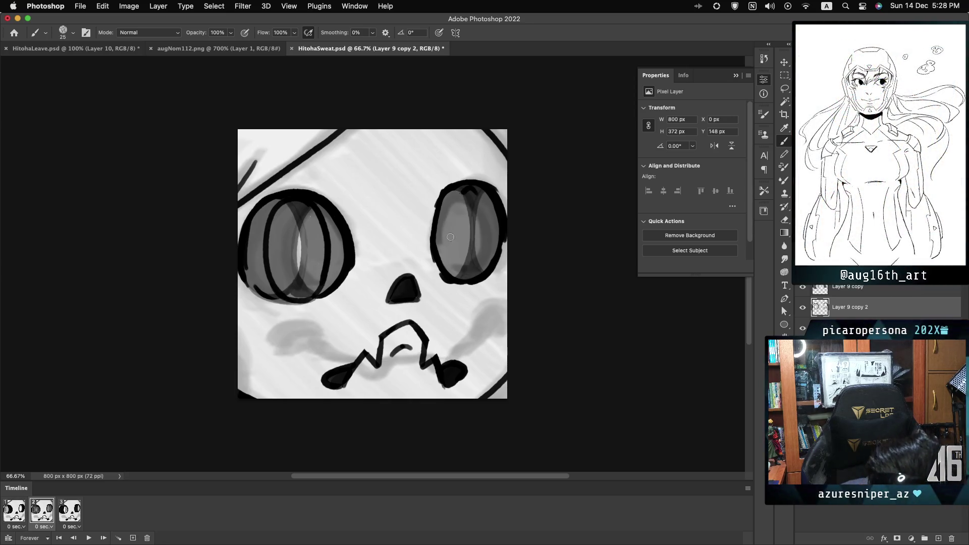
{"action": "left_click_drag", "start_coordinate": [471, 190], "coordinate": [468, 271]}
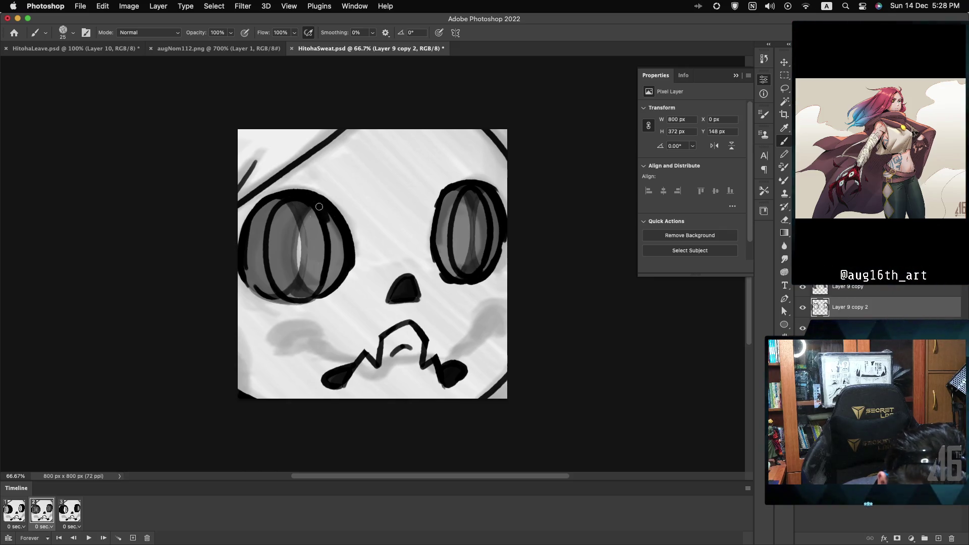
{"action": "left_click_drag", "start_coordinate": [329, 220], "coordinate": [334, 260]}
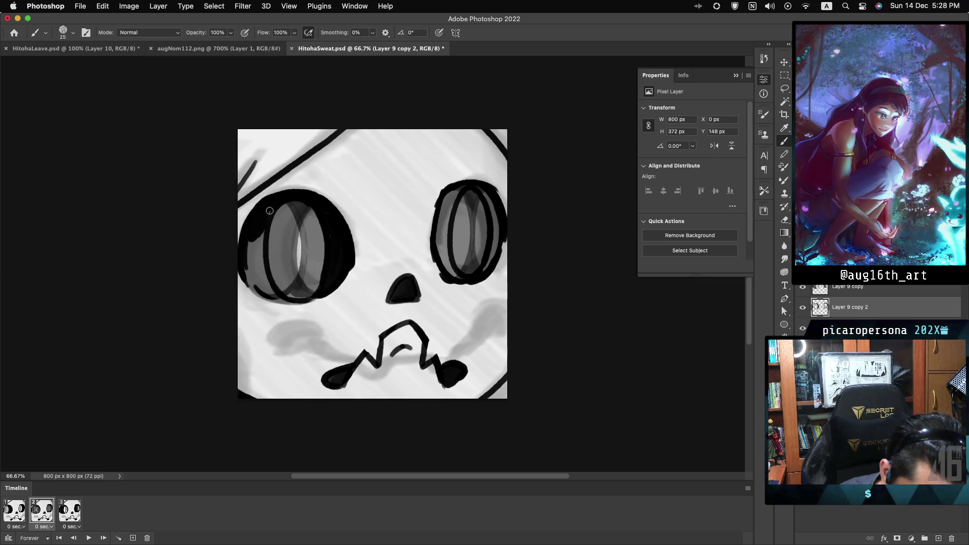
{"action": "left_click_drag", "start_coordinate": [260, 240], "coordinate": [255, 275]}
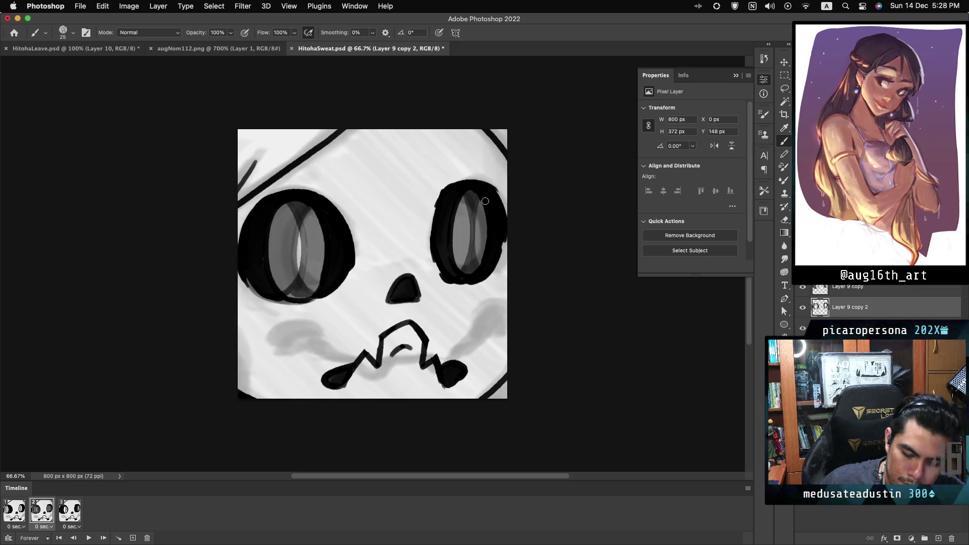
Toggle visibility of Layer 9, Layer 9 copy and Layer 9 copy 2 across frames 1–3
{"action": "left_click", "coordinate": [868, 287]}
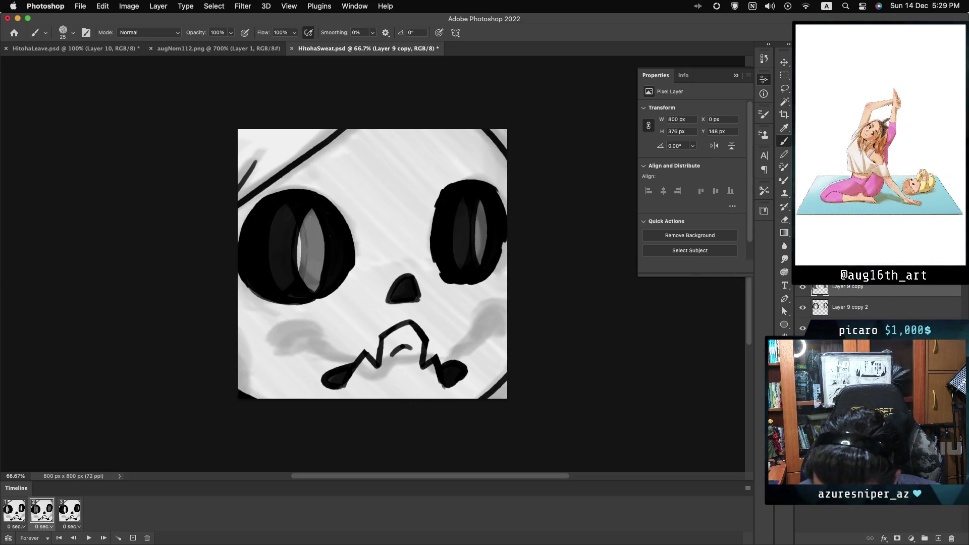
{"action": "left_click", "coordinate": [803, 289]}
{"action": "left_click", "coordinate": [858, 328]}
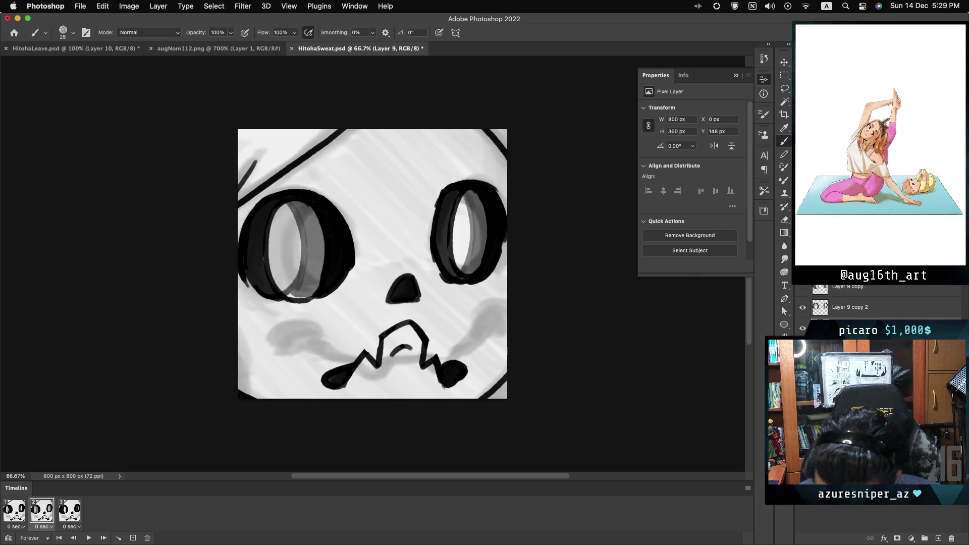
{"action": "left_click", "coordinate": [803, 310]}
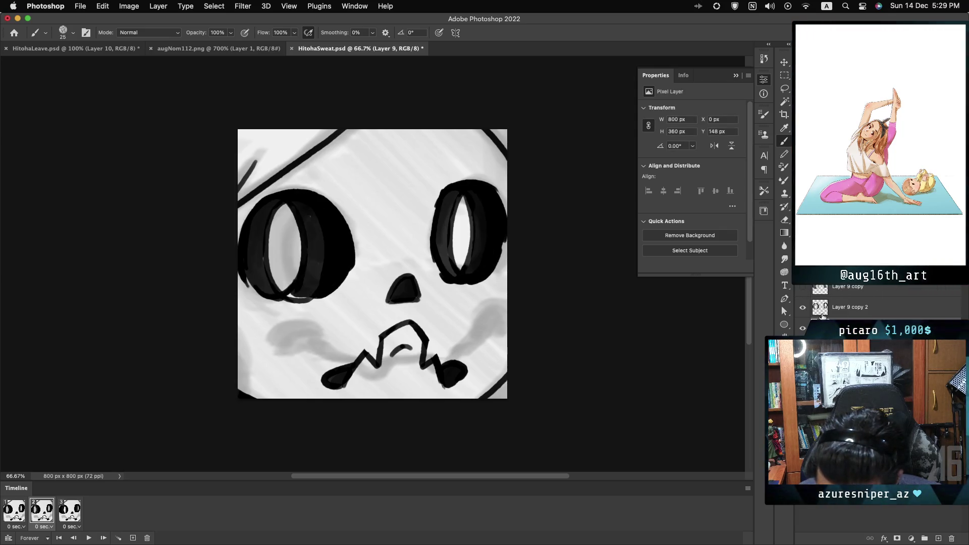
{"action": "left_click", "coordinate": [803, 329]}
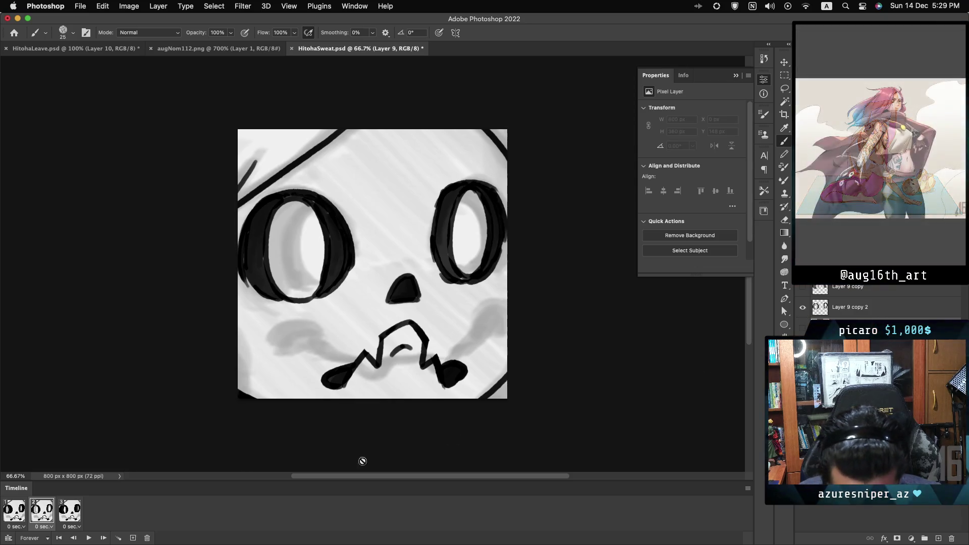
{"action": "left_click", "coordinate": [15, 511]}
{"action": "left_click", "coordinate": [39, 513]}
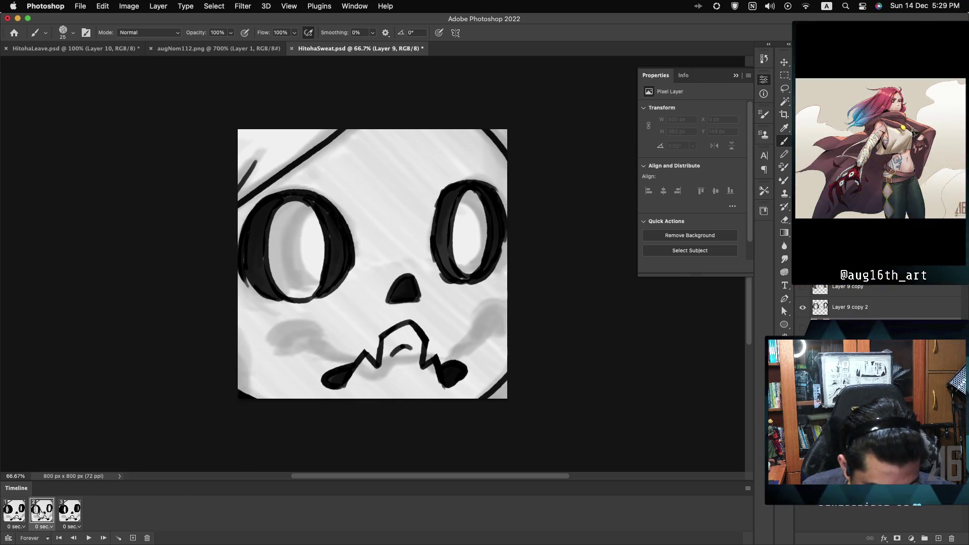
{"action": "left_click", "coordinate": [70, 511]}
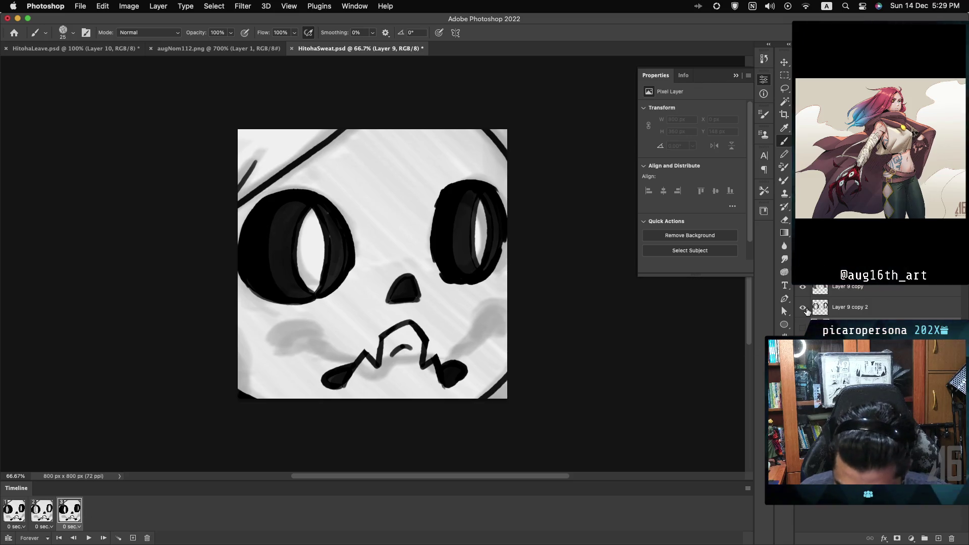
{"action": "left_click", "coordinate": [804, 308]}
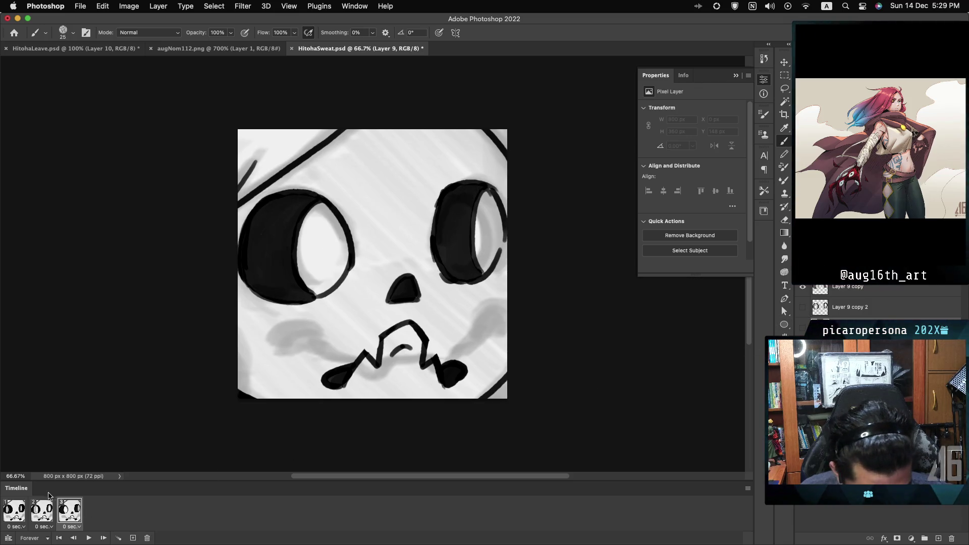
Step through frames 1, 2 and 3, stopping playback, to compare the eyes
{"action": "left_click", "coordinate": [14, 511]}
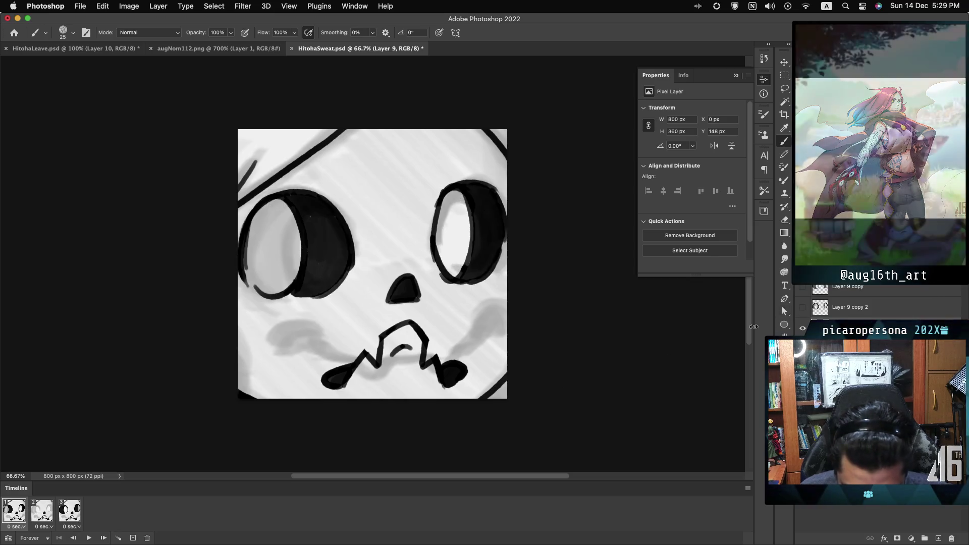
{"action": "left_click", "coordinate": [46, 512]}
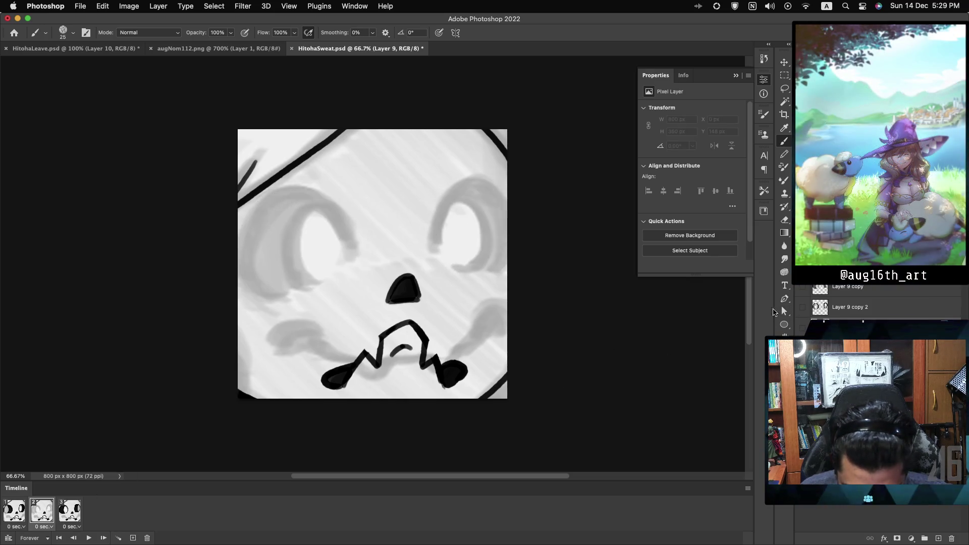
{"action": "left_click", "coordinate": [802, 328]}
{"action": "left_click", "coordinate": [15, 511]}
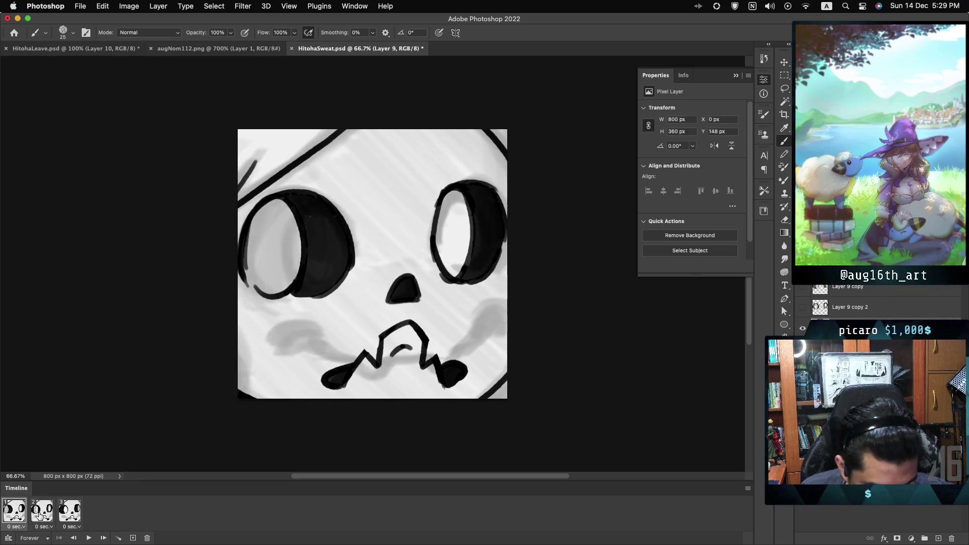
{"action": "left_click", "coordinate": [40, 514]}
{"action": "left_click", "coordinate": [64, 518]}
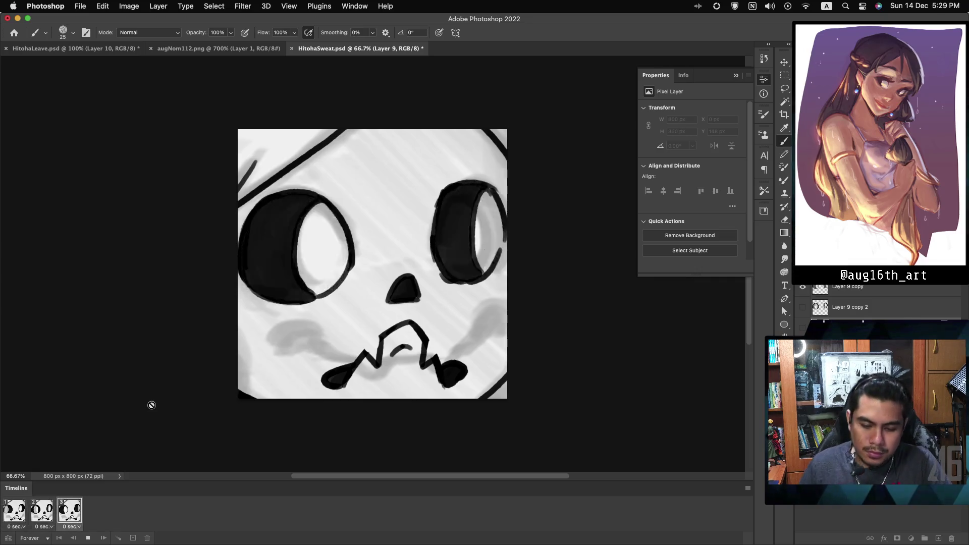
{"action": "left_click", "coordinate": [26, 524]}
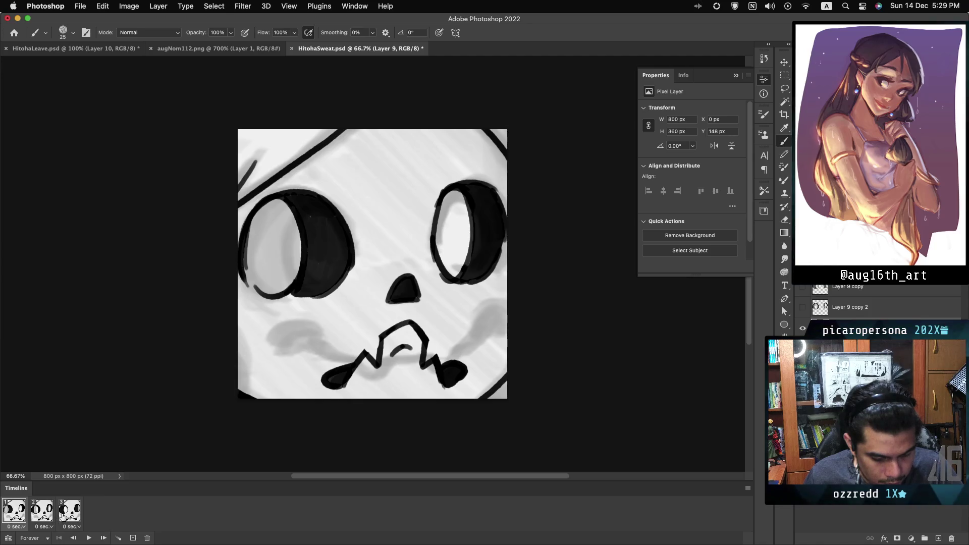
{"action": "left_click", "coordinate": [44, 517]}
{"action": "left_click", "coordinate": [69, 511]}
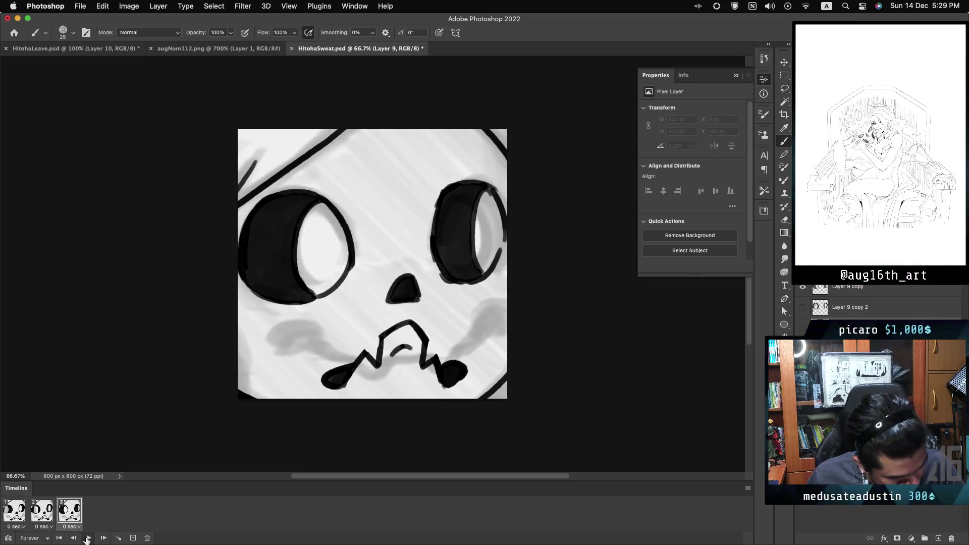
Add a fourth frame showing Layer 9 copy 2's eyes instead of Layer 9 copy's
{"action": "left_click", "coordinate": [133, 538]}
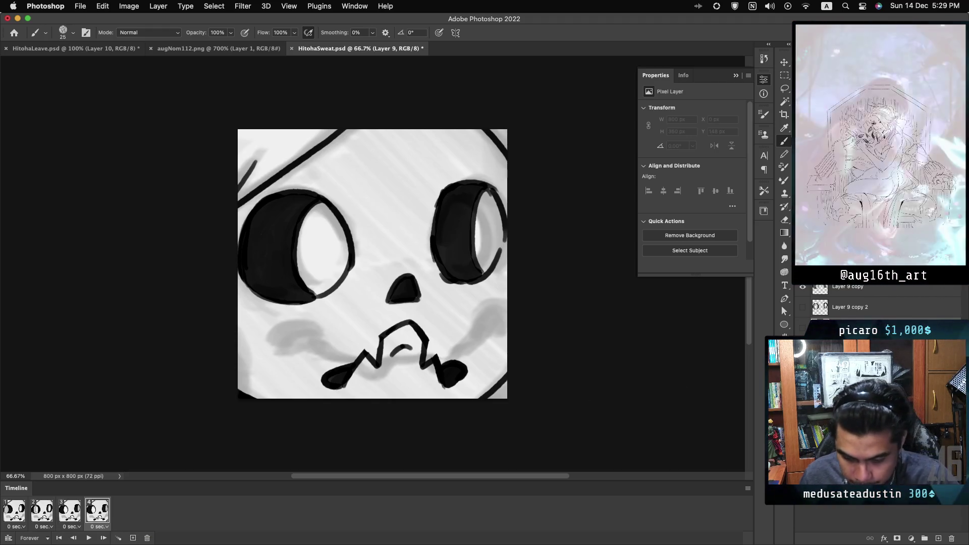
{"action": "left_click", "coordinate": [803, 287]}
{"action": "left_click", "coordinate": [802, 307]}
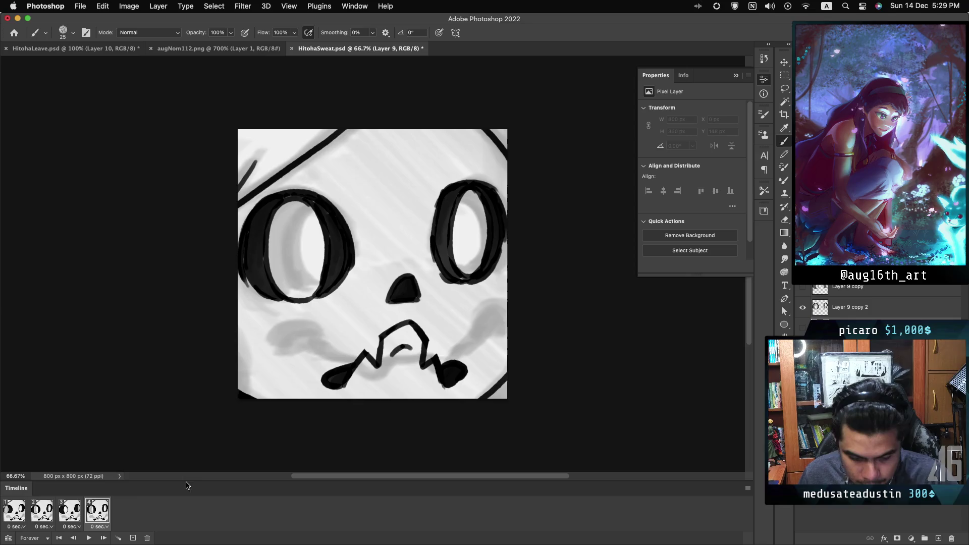
Return to frame 1 and play the four-frame loop preview
{"action": "left_click", "coordinate": [14, 510]}
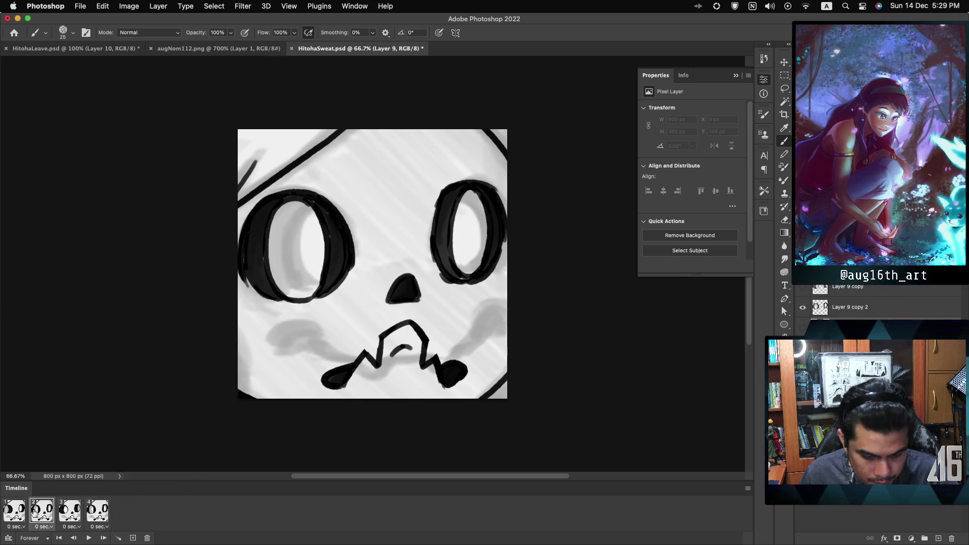
{"action": "left_click", "coordinate": [42, 511]}
{"action": "left_click", "coordinate": [15, 511]}
{"action": "key", "text": "space"}
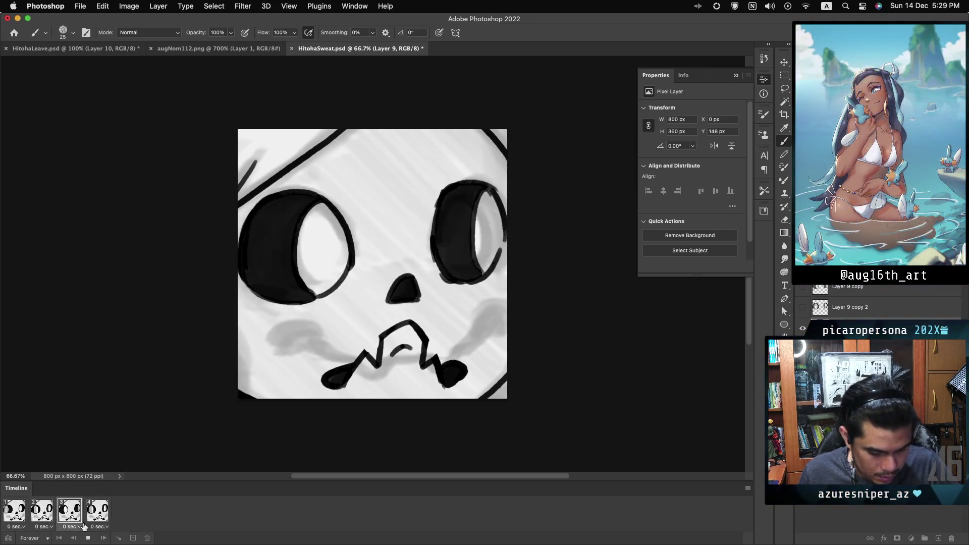
{"action": "left_click", "coordinate": [21, 527]}
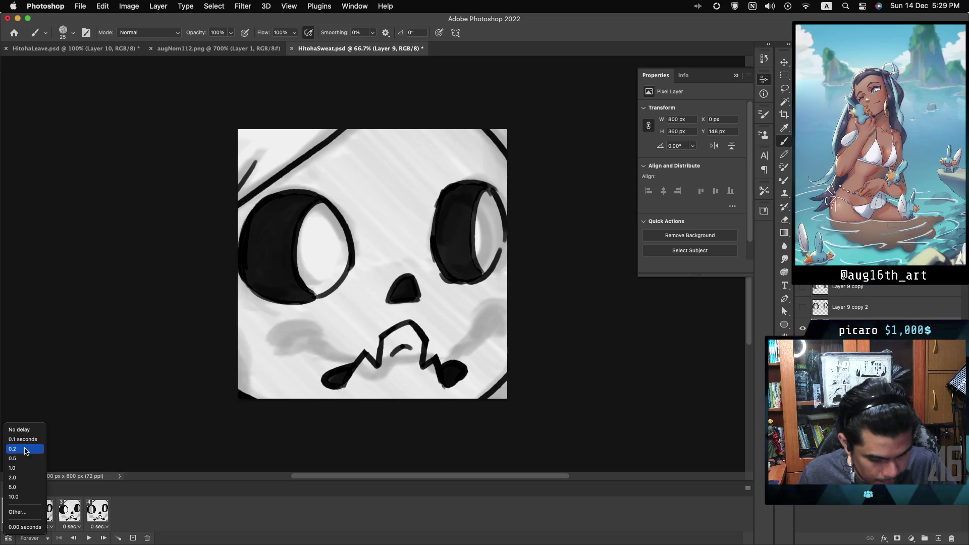
Set all four frame delays to 1 second, then play and stop the preview
{"action": "left_click", "coordinate": [20, 467]}
{"action": "left_click", "coordinate": [46, 527]}
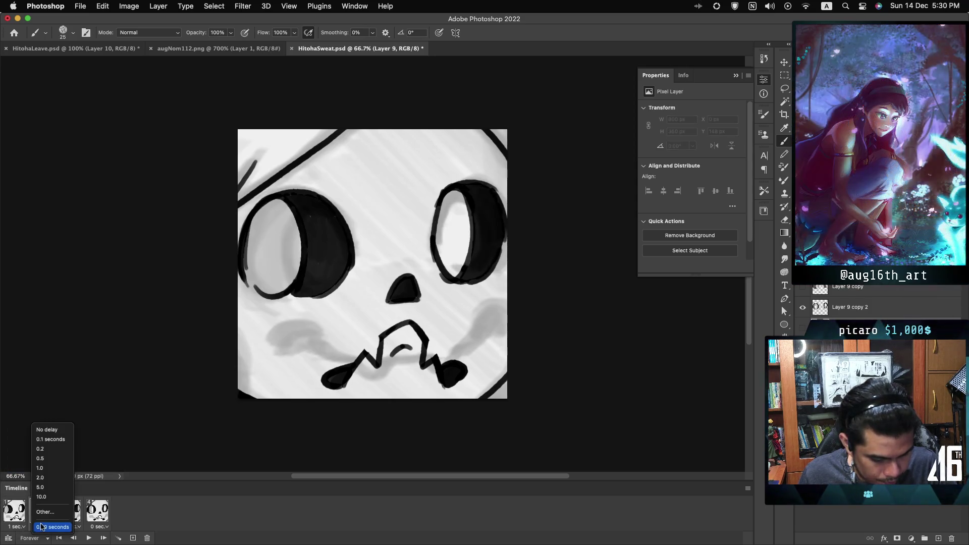
{"action": "left_click", "coordinate": [44, 467]}
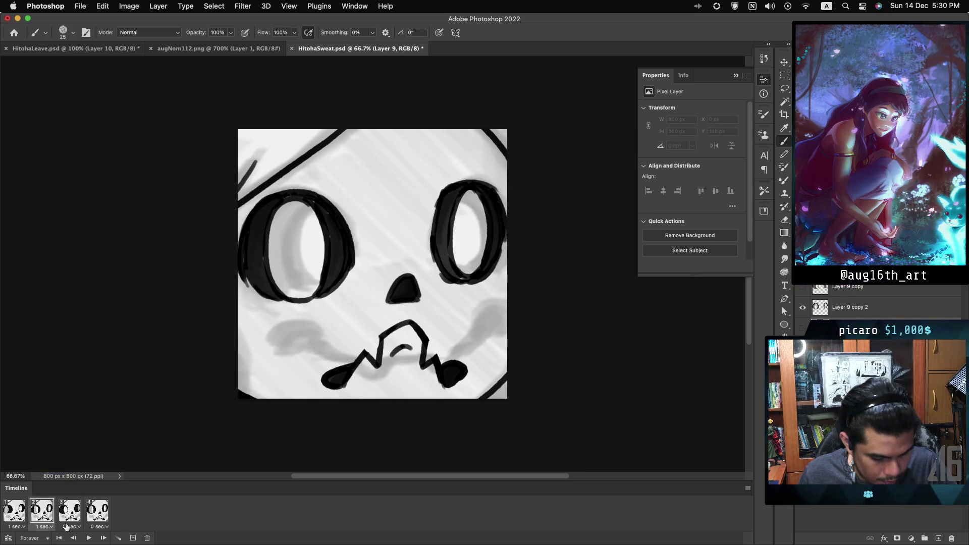
{"action": "left_click", "coordinate": [71, 527]}
{"action": "left_click", "coordinate": [76, 468]}
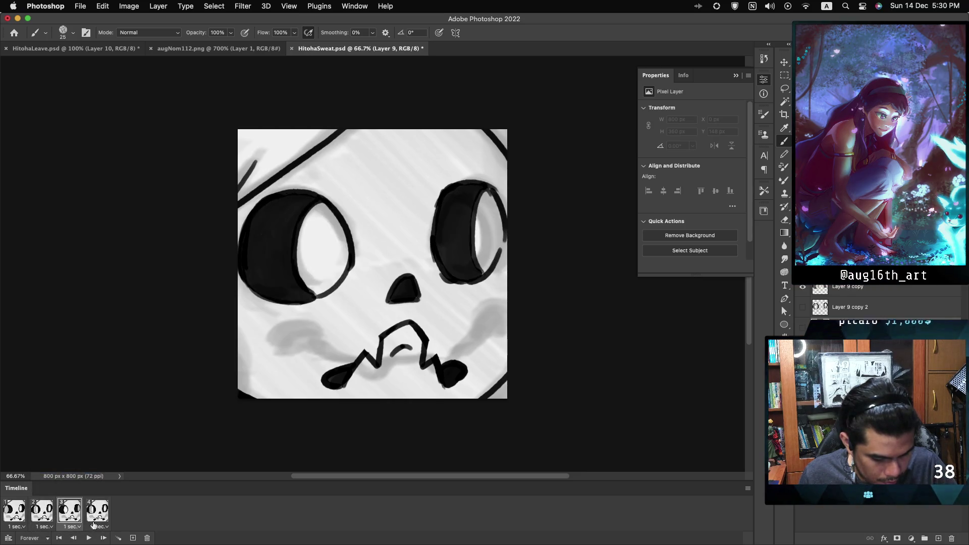
{"action": "left_click", "coordinate": [99, 527]}
{"action": "left_click", "coordinate": [106, 474]}
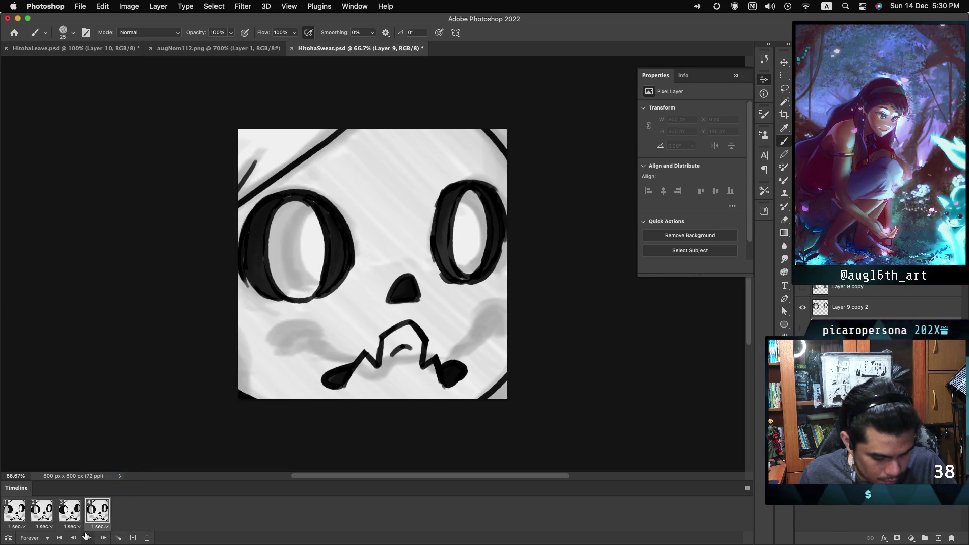
{"action": "left_click", "coordinate": [87, 538]}
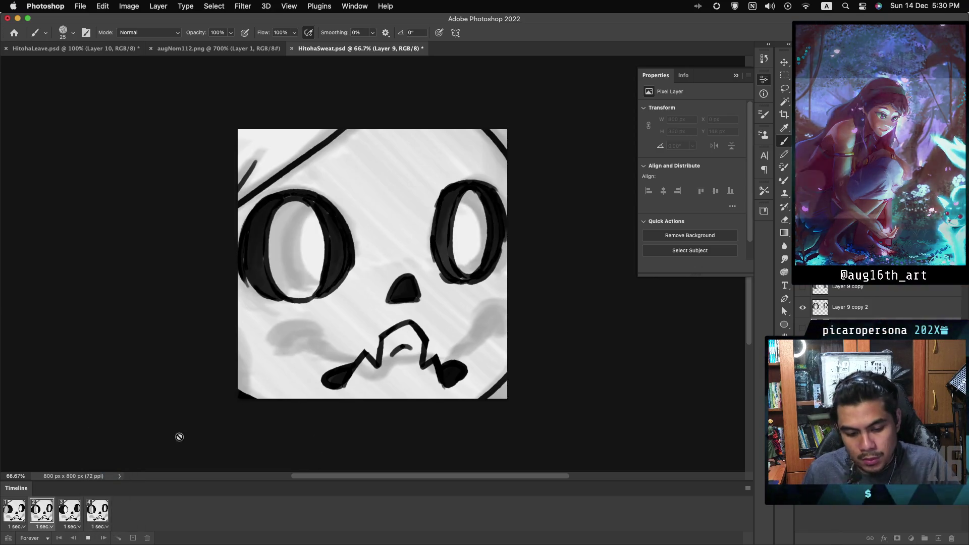
{"action": "key", "text": "space"}
Change all four frame delays to 0.5 seconds and play the loop
{"action": "left_click", "coordinate": [43, 526]}
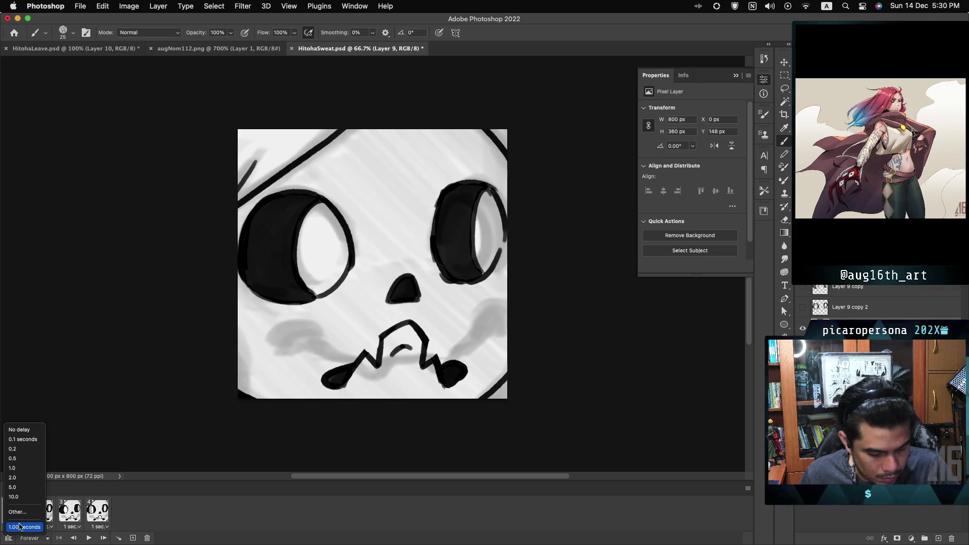
{"action": "left_click", "coordinate": [21, 458]}
{"action": "left_click", "coordinate": [43, 526]}
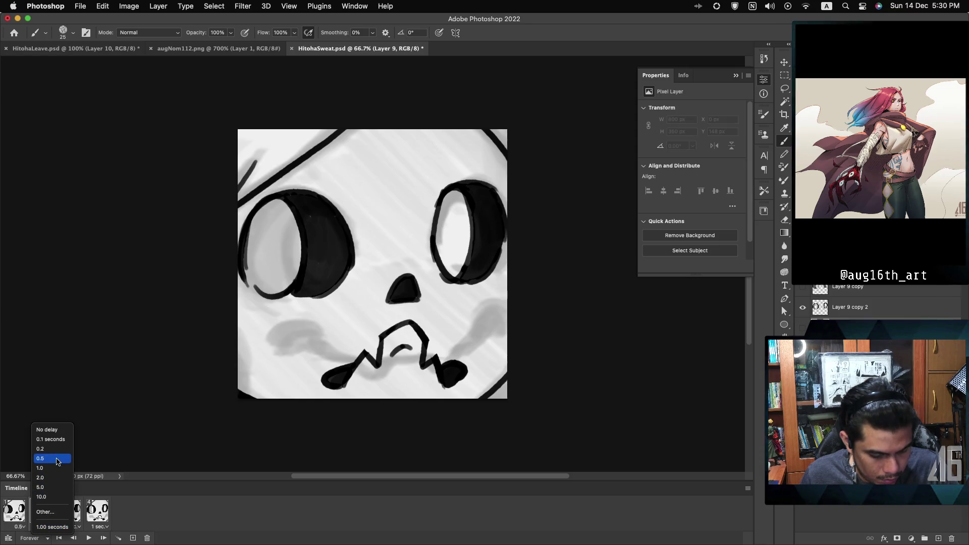
{"action": "left_click", "coordinate": [57, 458]}
{"action": "left_click", "coordinate": [71, 526]}
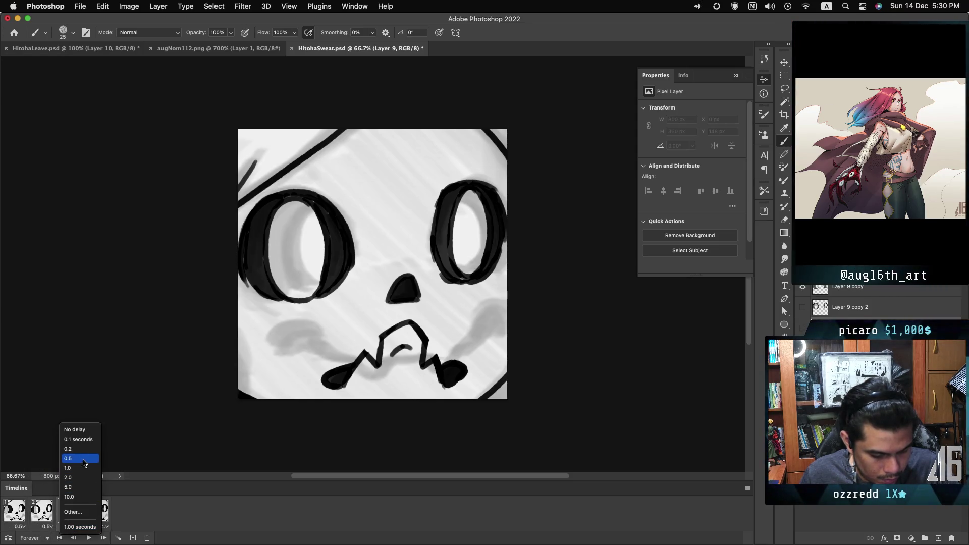
{"action": "left_click", "coordinate": [83, 459]}
{"action": "left_click", "coordinate": [99, 527]}
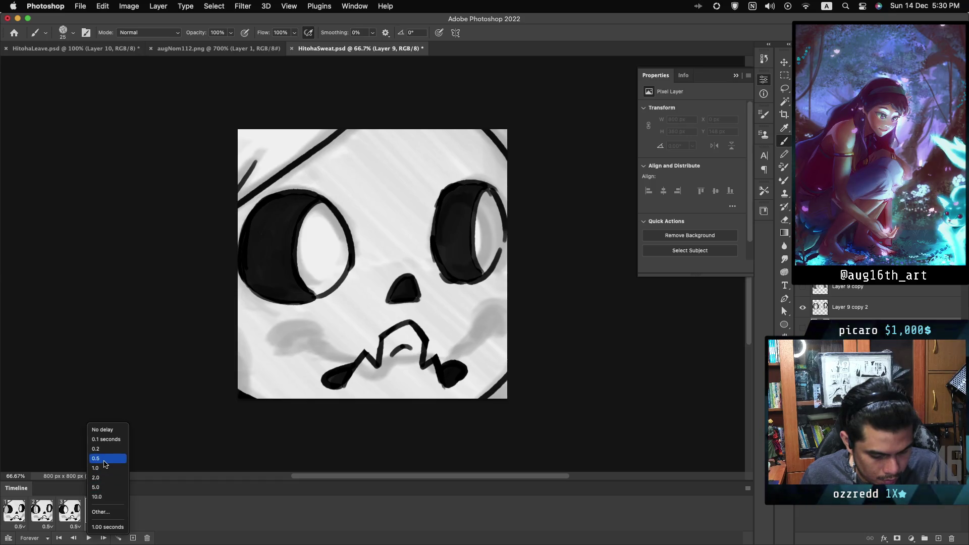
{"action": "left_click", "coordinate": [101, 458]}
{"action": "left_click", "coordinate": [88, 538]}
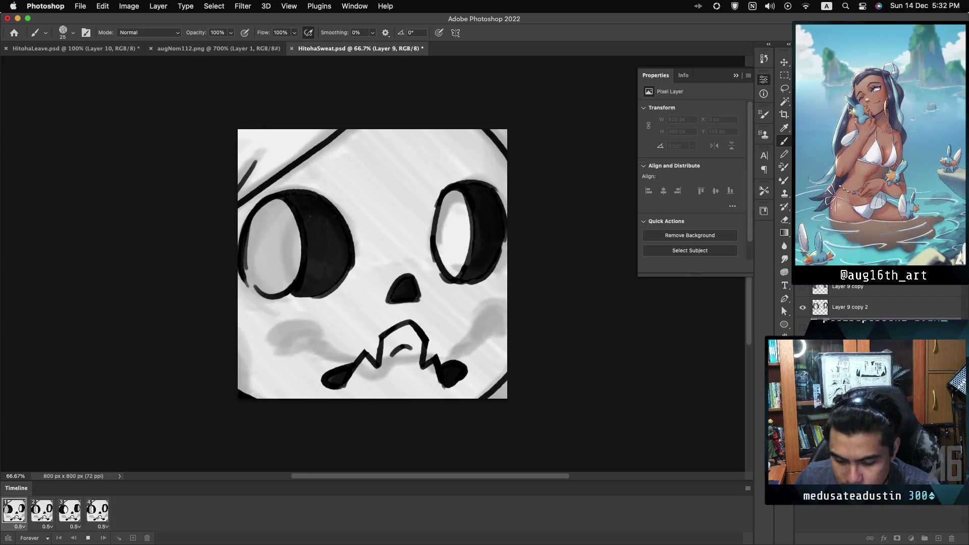
Stop playback and add a new Layer 10 above Group 1
{"action": "key", "text": "space"}
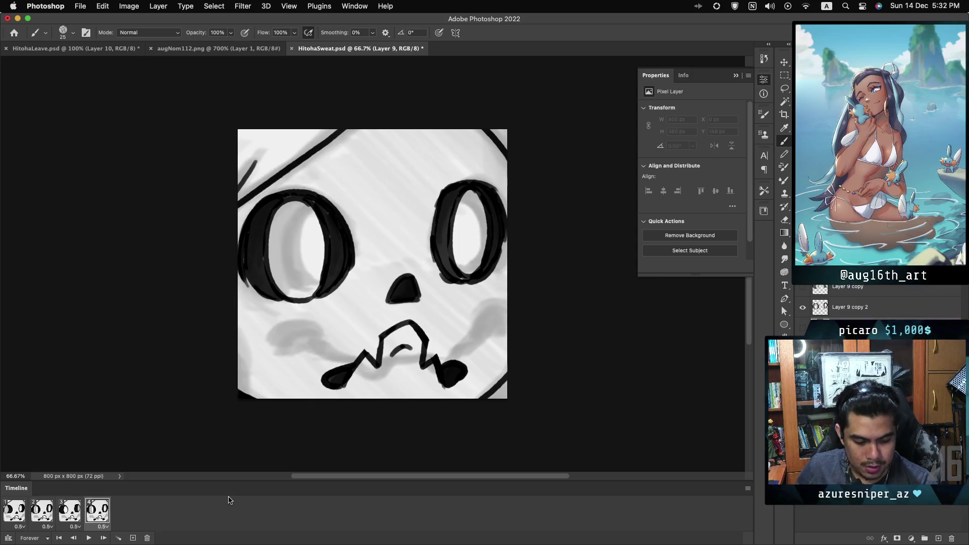
{"action": "left_click", "coordinate": [892, 525]}
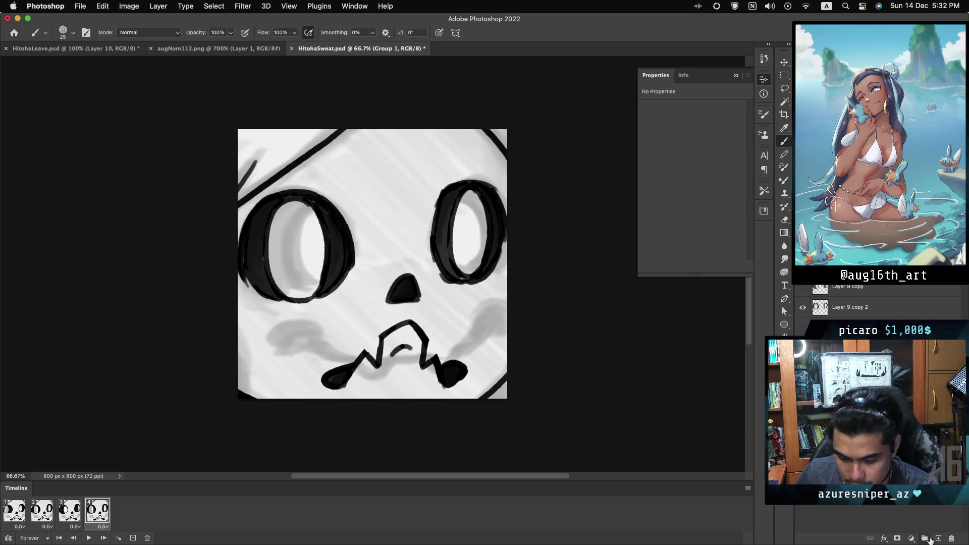
{"action": "left_click", "coordinate": [937, 539]}
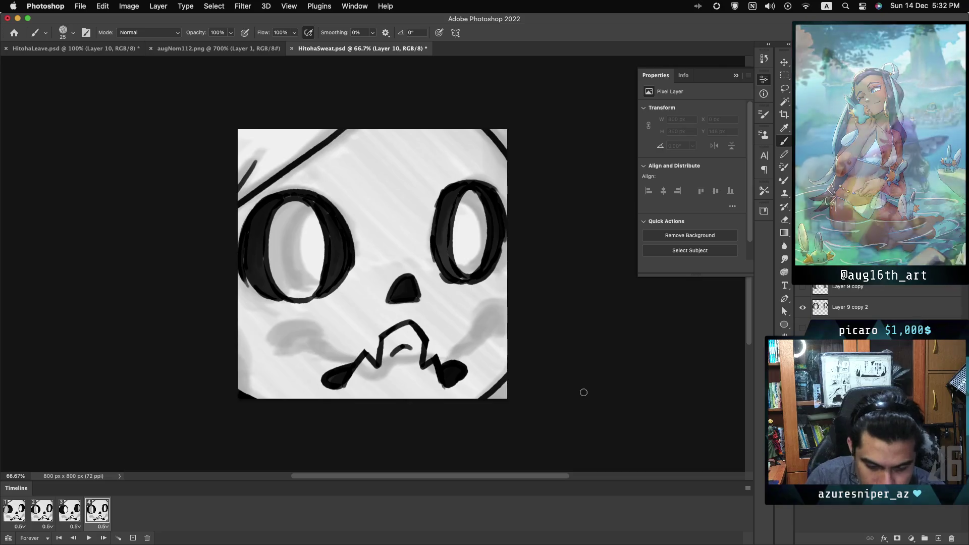
Lasso-fill the bottom-right corner, then select all and delete to clear the grey shading
{"action": "key", "text": "l"}
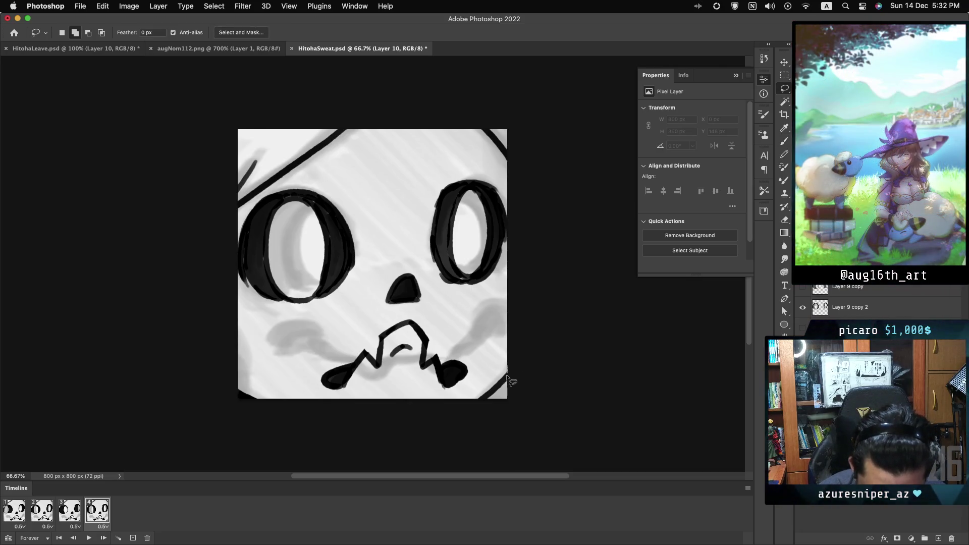
{"action": "key", "text": "alt+BackSpace"}
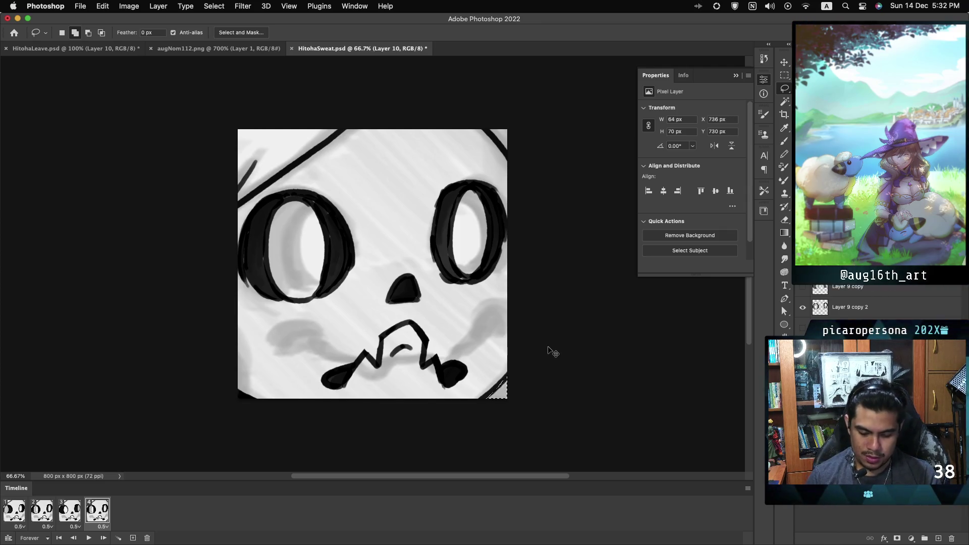
{"action": "key", "text": "ctrl+a"}
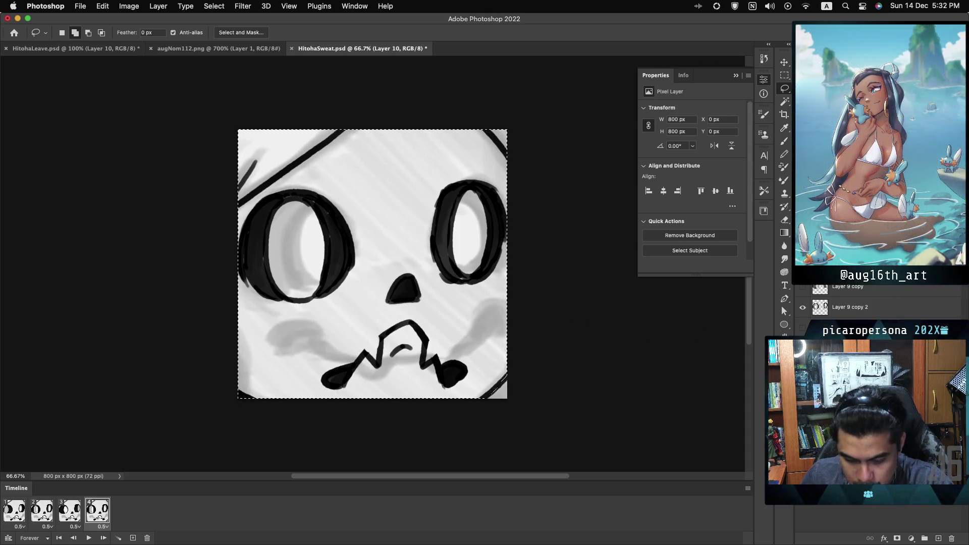
{"action": "key", "text": "BackSpace"}
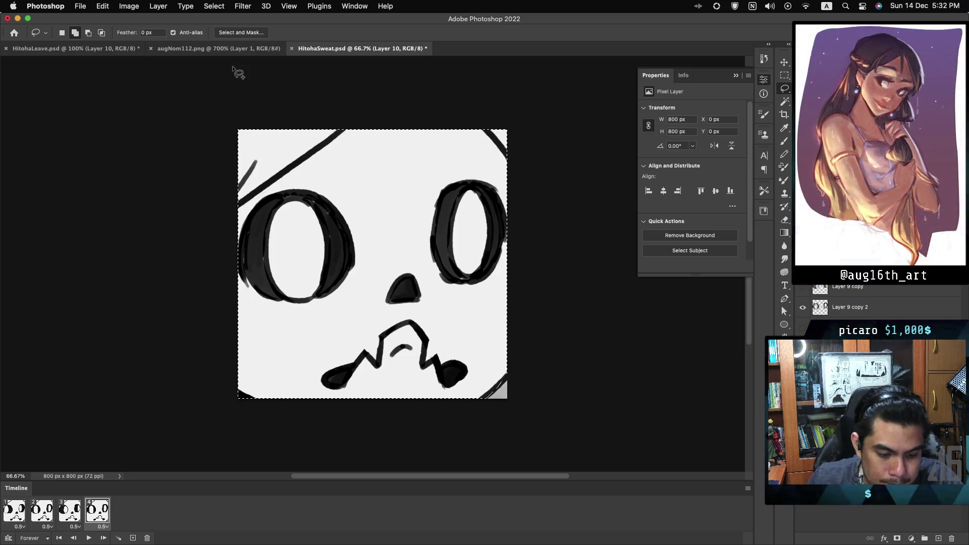
Sample the teal skin from augNom112.png, fill HitohaSweat.psd's canvas with it, and deselect
{"action": "left_click", "coordinate": [198, 49]}
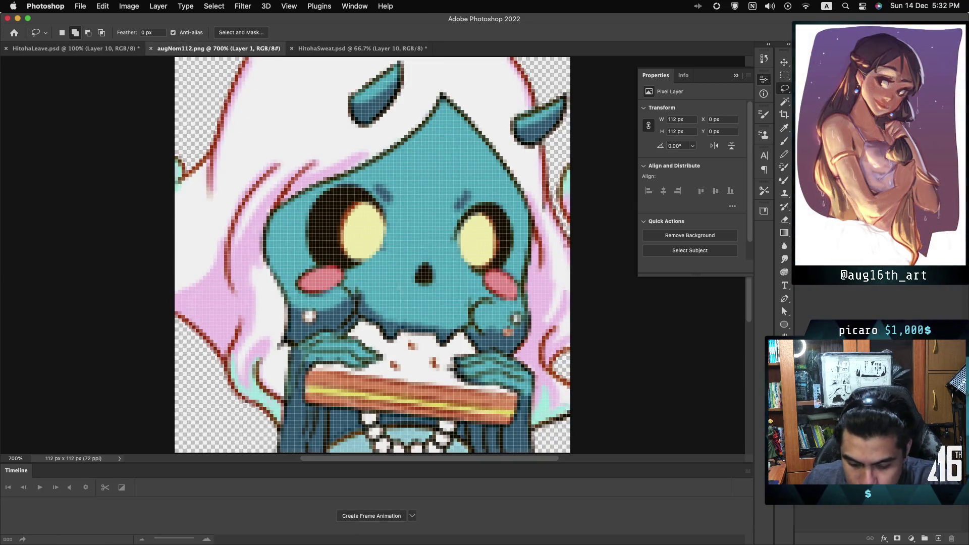
{"action": "key", "text": "c"}
{"action": "left_click", "coordinate": [444, 153]}
{"action": "key", "text": "Return"}
{"action": "key", "text": "l"}
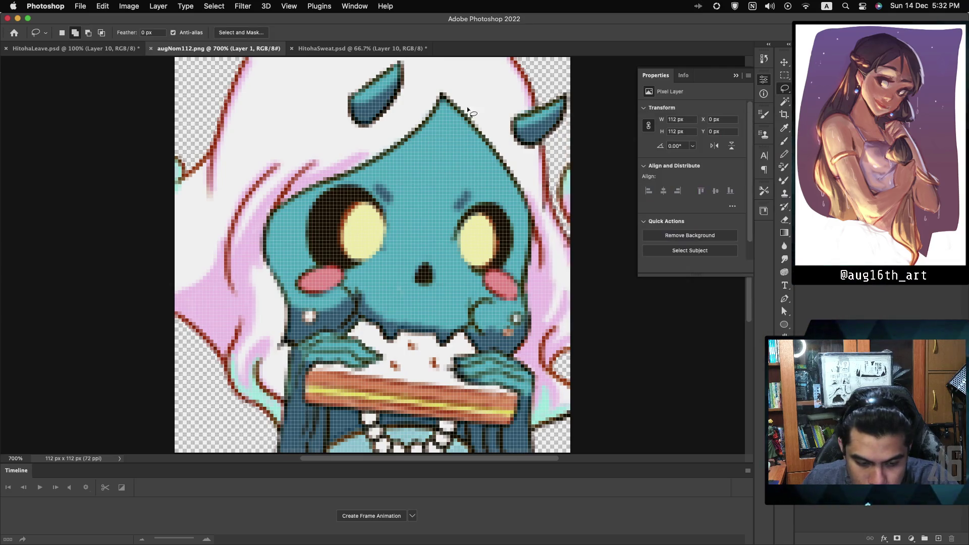
{"action": "left_click", "coordinate": [363, 50]}
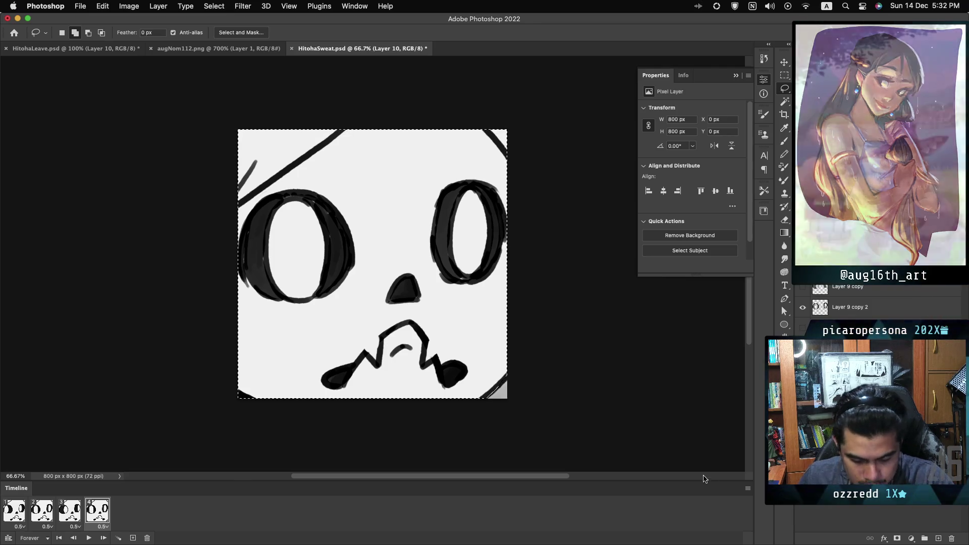
{"action": "key", "text": "alt+BackSpace"}
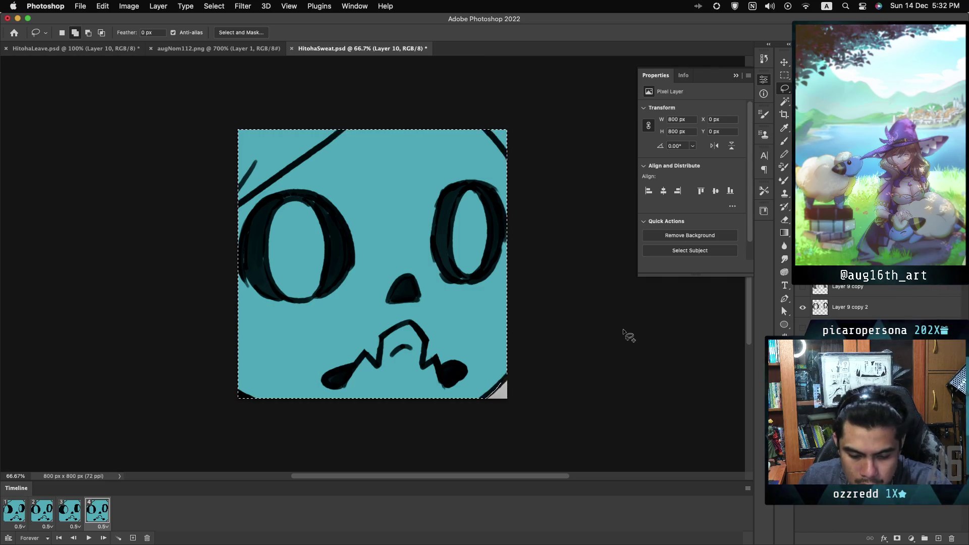
{"action": "key", "text": "cmd+d"}
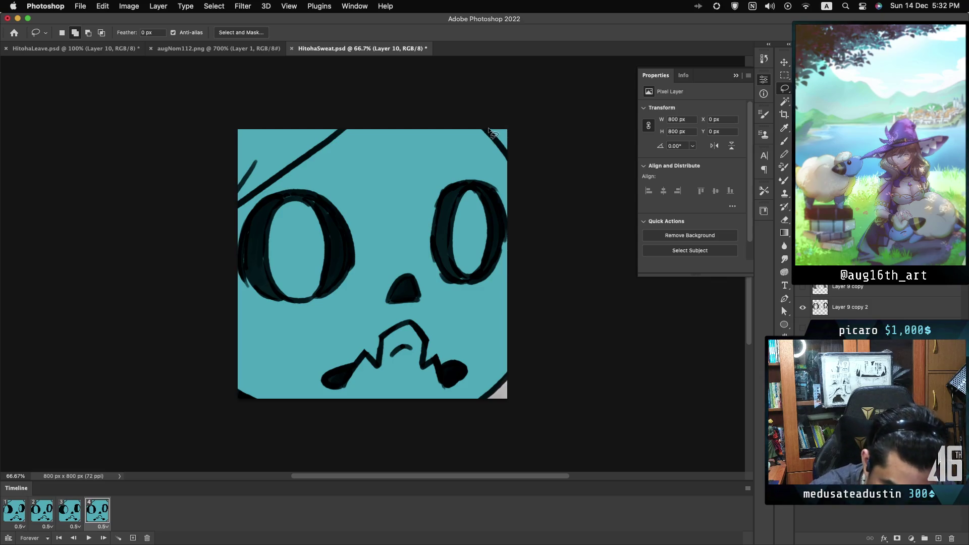
Lasso the top-right and top-left corners above the diagonal stroke, clear them to white, and deselect
{"action": "mouse_move", "coordinate": [485, 133]}
{"action": "left_mouse_down"}
{"action": "mouse_move", "coordinate": [520, 173]}
{"action": "mouse_move", "coordinate": [490, 104]}
{"action": "left_mouse_up"}
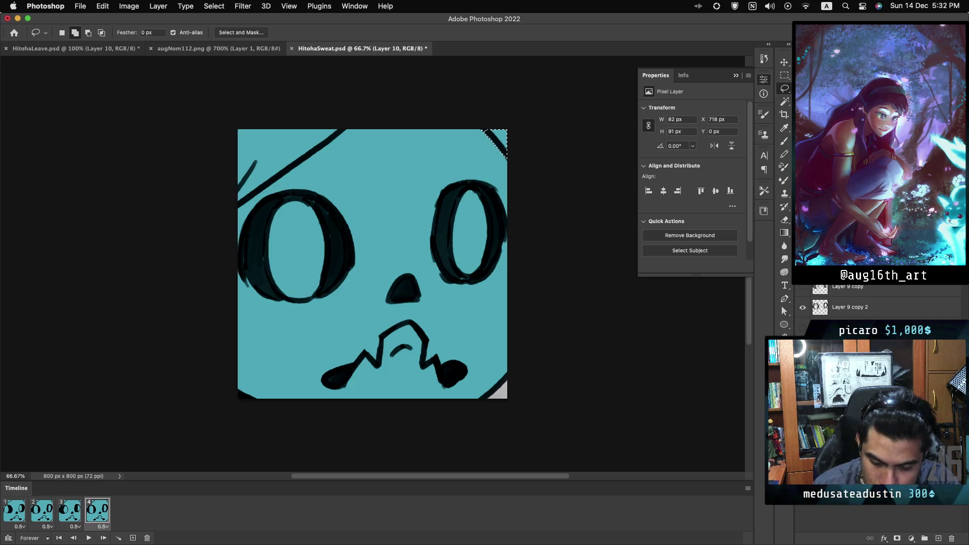
{"action": "mouse_move", "coordinate": [242, 219]}
{"action": "left_mouse_down"}
{"action": "mouse_move", "coordinate": [336, 134]}
{"action": "mouse_move", "coordinate": [217, 138]}
{"action": "left_mouse_up"}
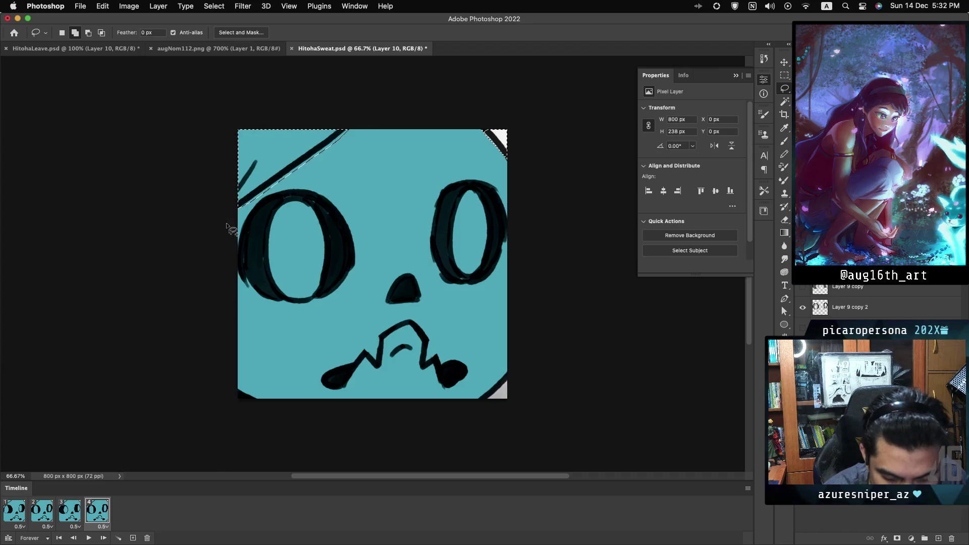
{"action": "key", "text": "BackSpace"}
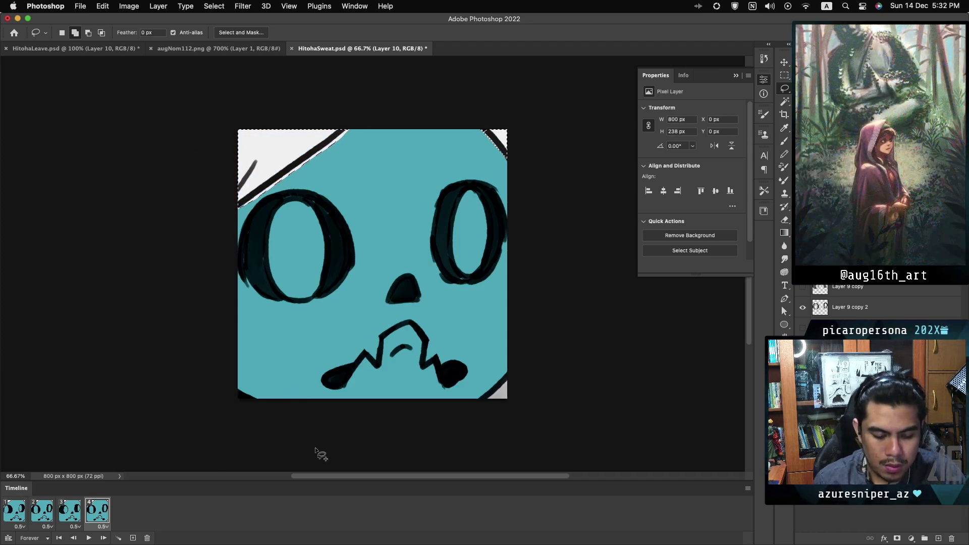
{"action": "key", "text": "super+d"}
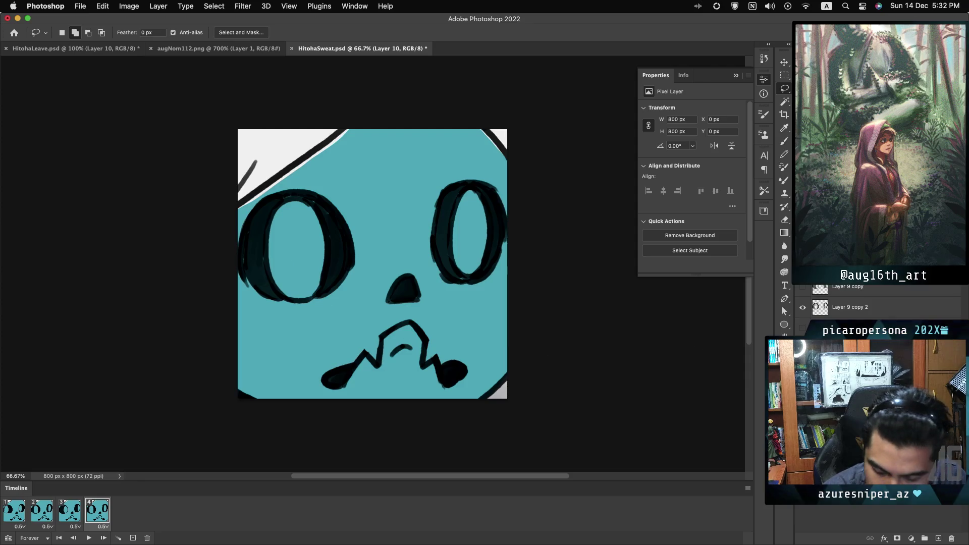
Sample the teal face as the foreground colour and switch to the Brush tool, checking its presets
{"action": "key", "text": "i"}
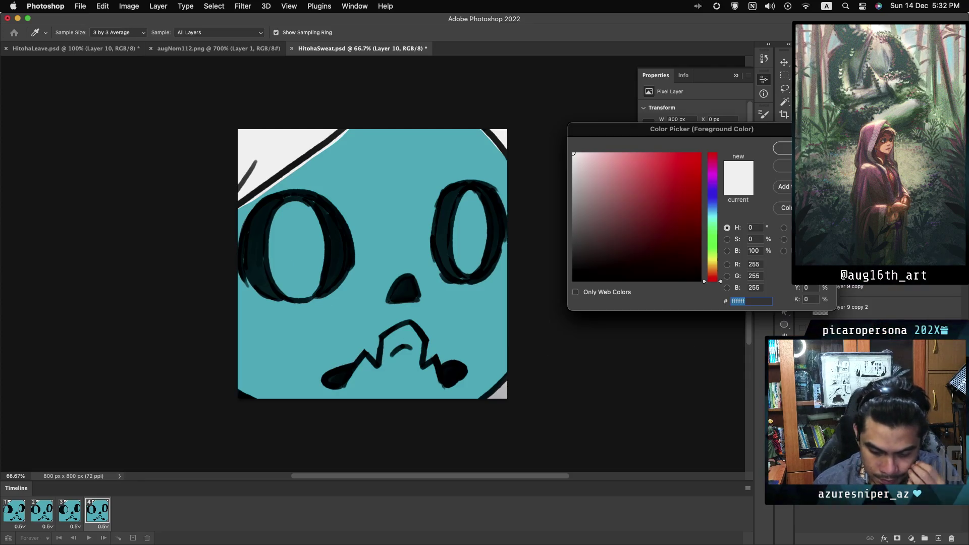
{"action": "left_click", "coordinate": [432, 301]}
{"action": "key", "text": "Return"}
{"action": "key", "text": "l"}
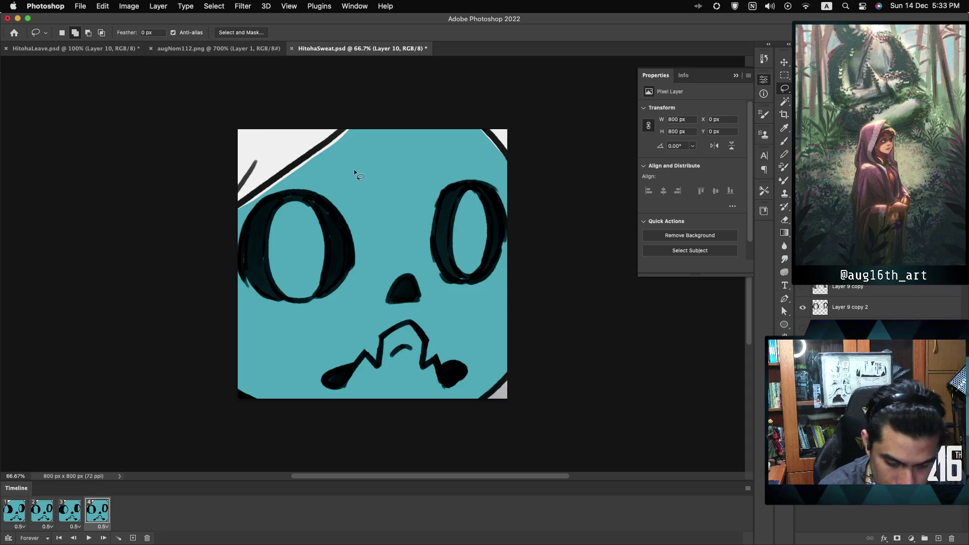
{"action": "key", "text": "b"}
{"action": "right_click", "coordinate": [410, 209]}
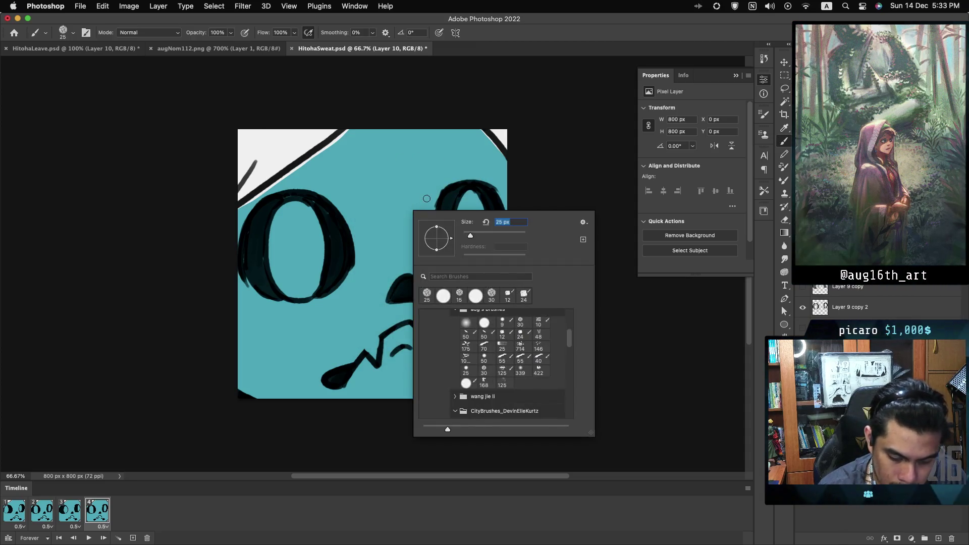
{"action": "key", "text": "Return"}
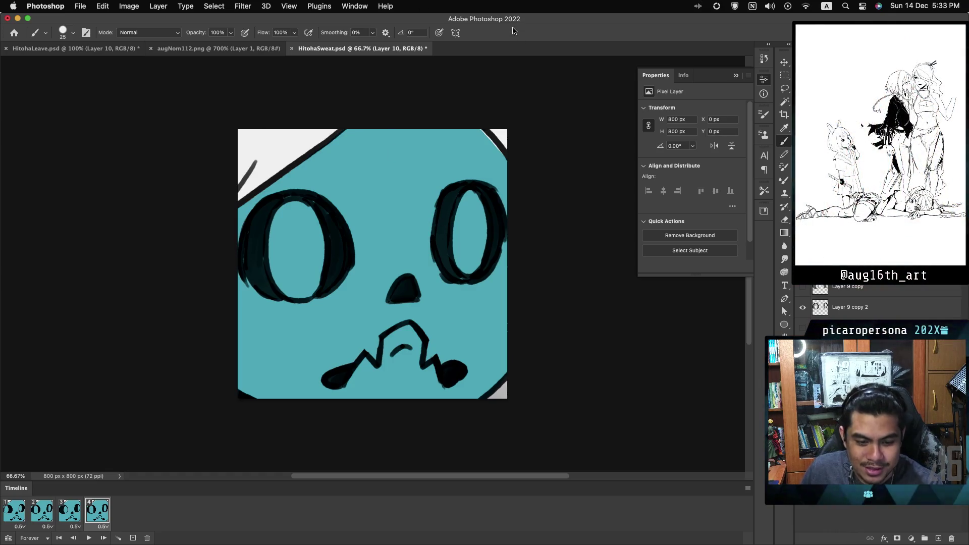
Play the four-frame HitohaSweat emote animation to preview it
{"action": "key", "text": "space"}
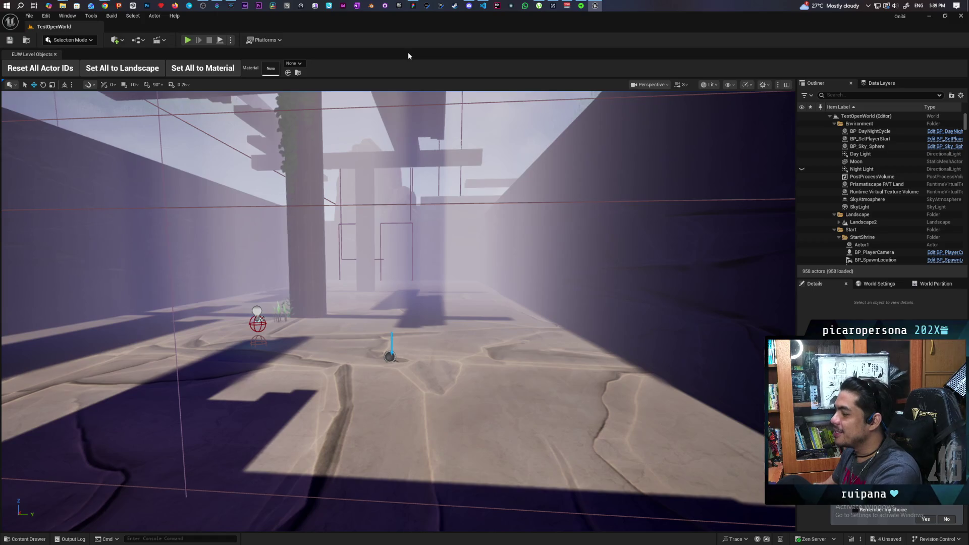
Save the pending BaseMap changes, load TestLevel from Content > Levels, and bring Discord forward
{"action": "left_click", "coordinate": [27, 44]}
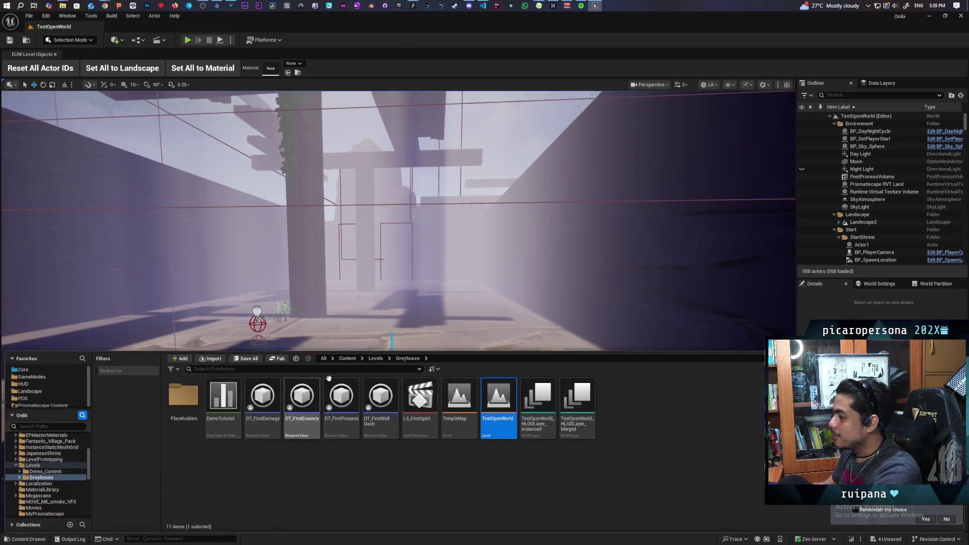
{"action": "left_click", "coordinate": [376, 360]}
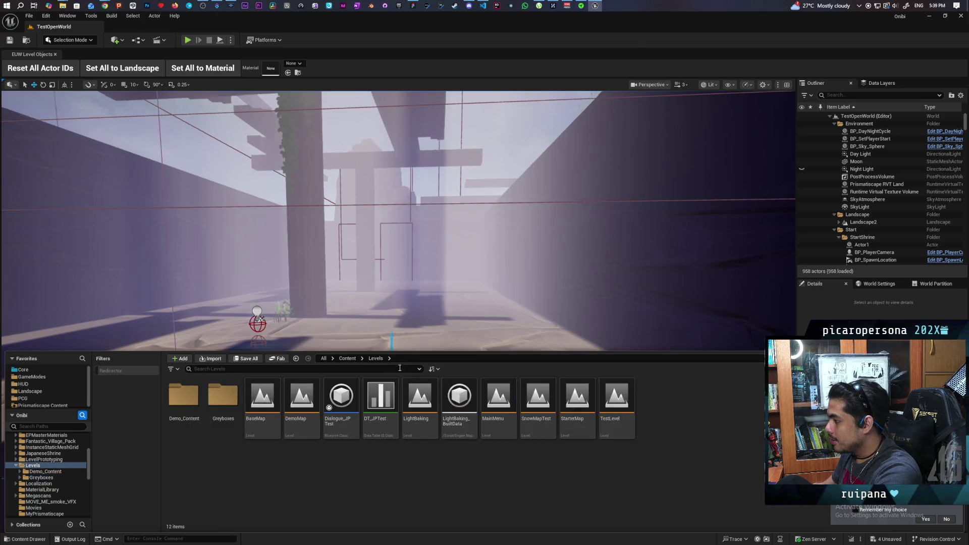
{"action": "double_click", "coordinate": [260, 402]}
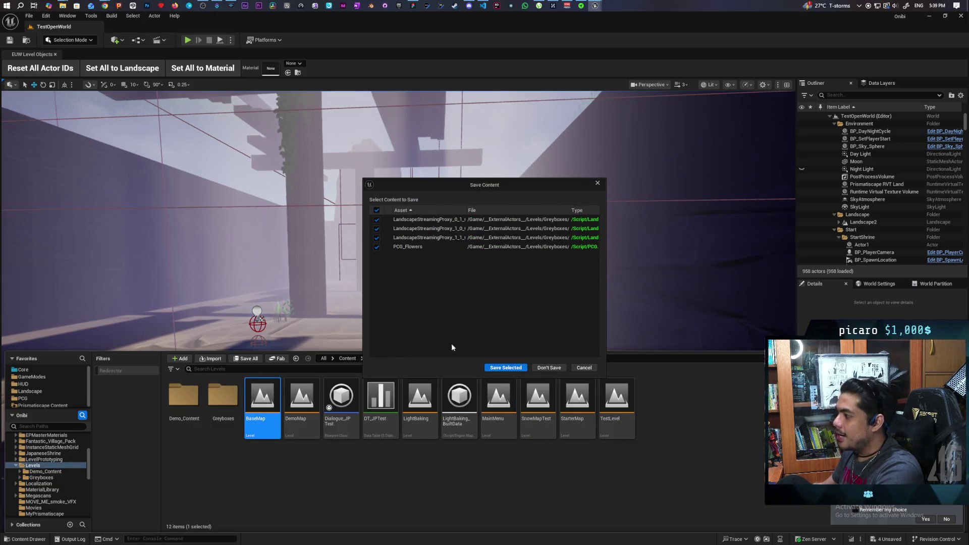
{"action": "left_click", "coordinate": [500, 368]}
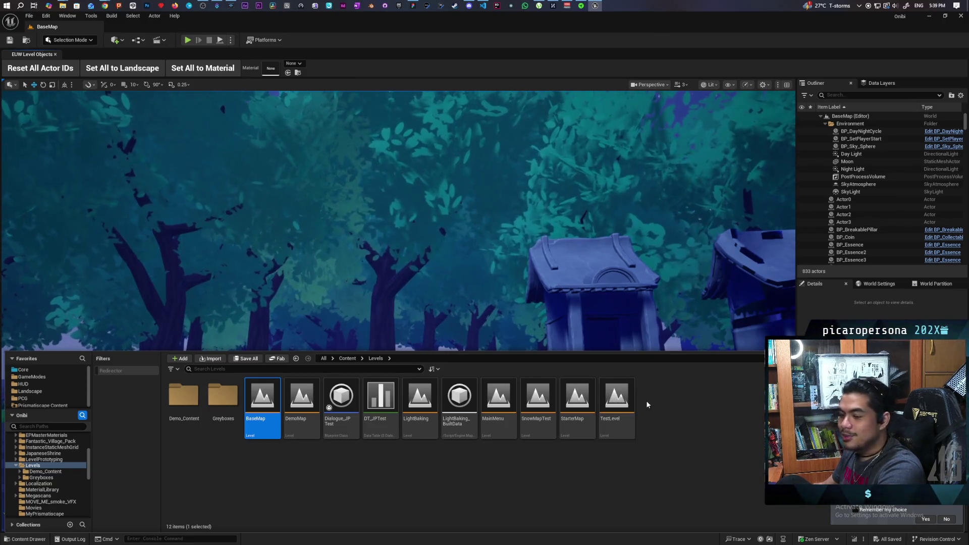
{"action": "double_click", "coordinate": [630, 395]}
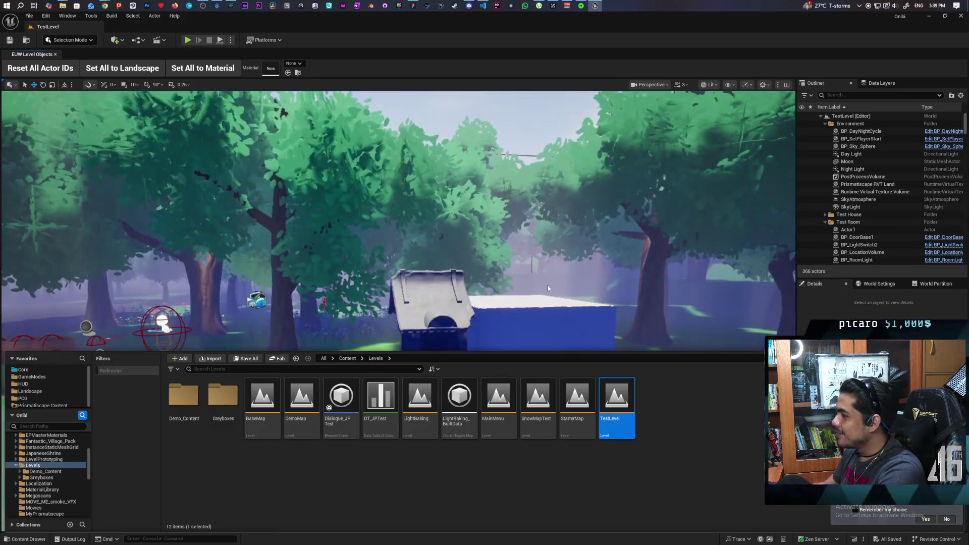
{"action": "left_click", "coordinate": [469, 6]}
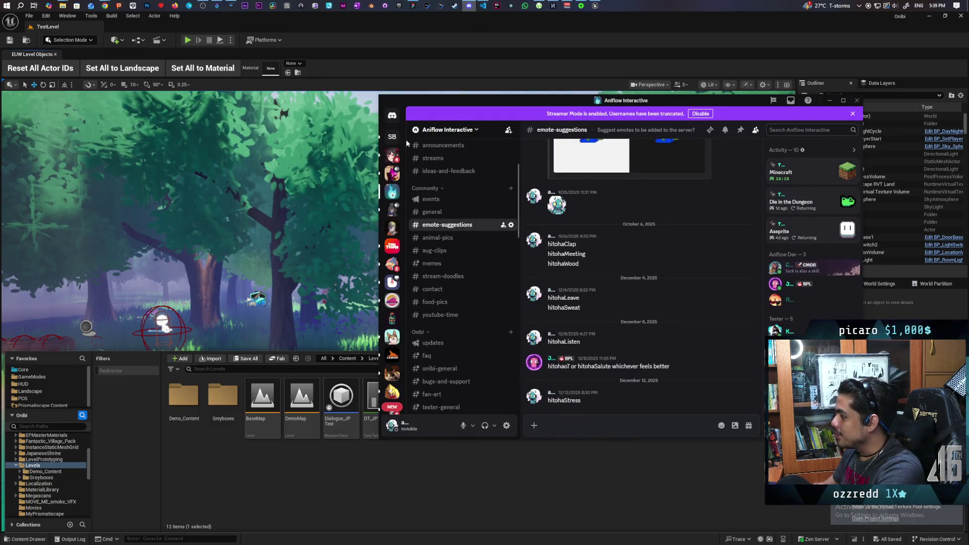
Open a friend's direct messages and enlarge the shared character turnaround sketch
{"action": "left_click", "coordinate": [392, 116]}
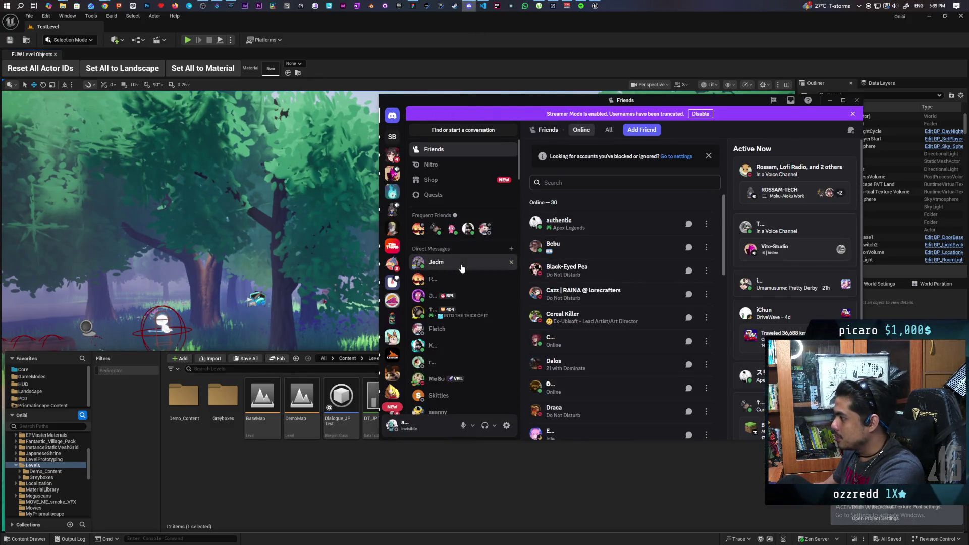
{"action": "left_click", "coordinate": [437, 262]}
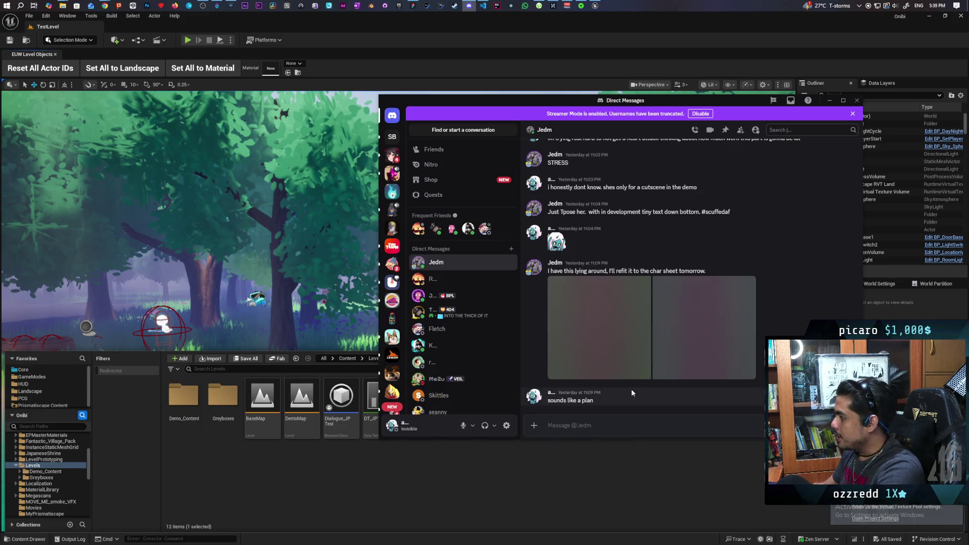
{"action": "scroll", "coordinate": [618, 368], "scroll_direction": "up", "scroll_amount": 10}
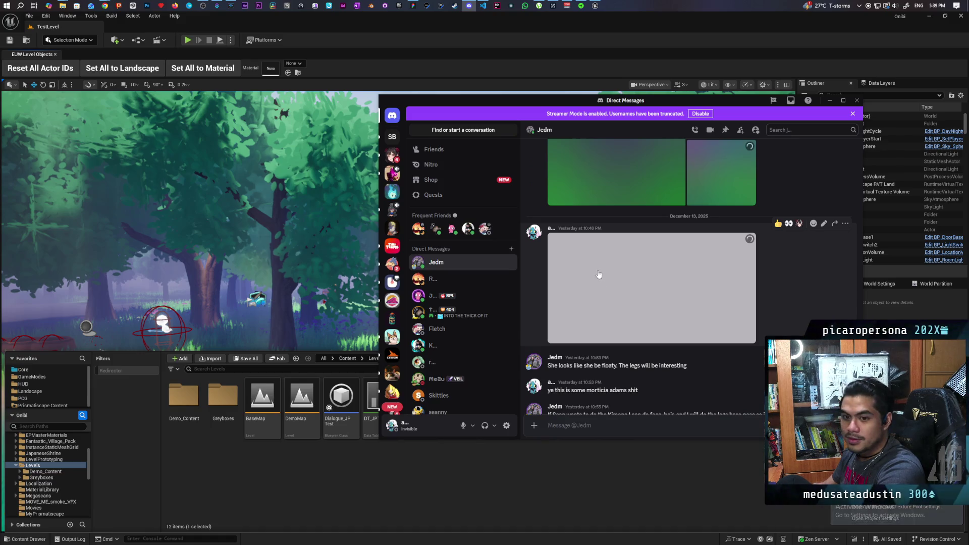
{"action": "left_click", "coordinate": [599, 274]}
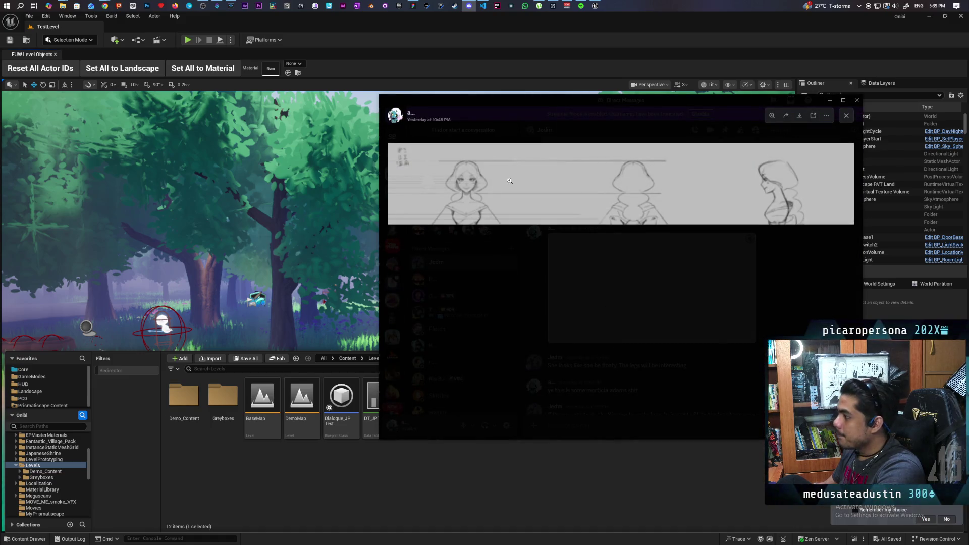
{"action": "left_click_drag", "start_coordinate": [567, 102], "coordinate": [475, 92]}
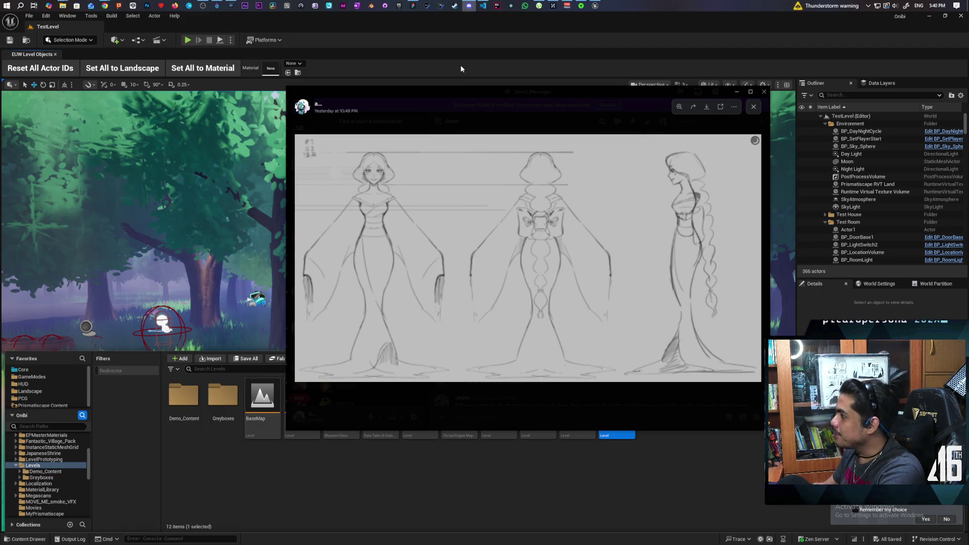
Select the Shrine2 shrine beside the pond and fly the camera around to inspect it
{"action": "left_click", "coordinate": [468, 54]}
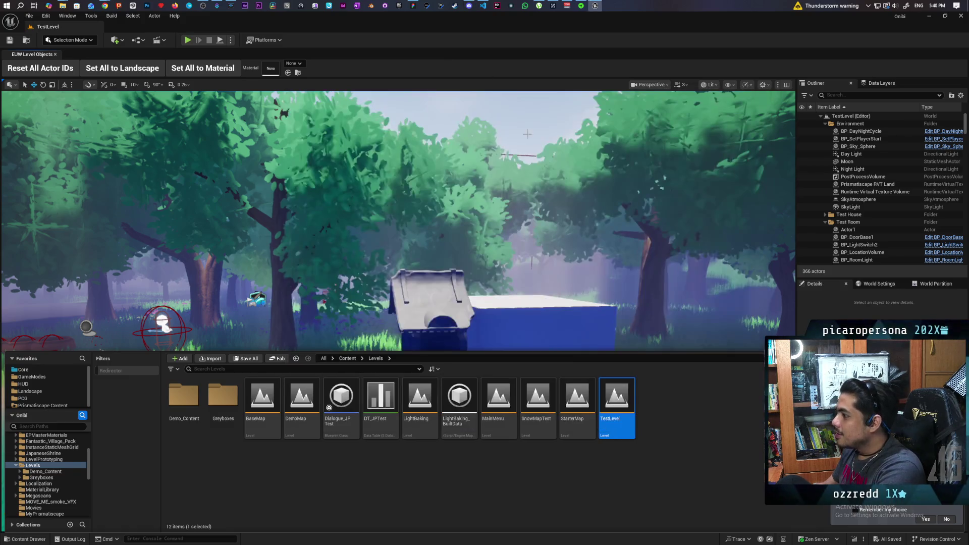
{"action": "key", "text": "s"}
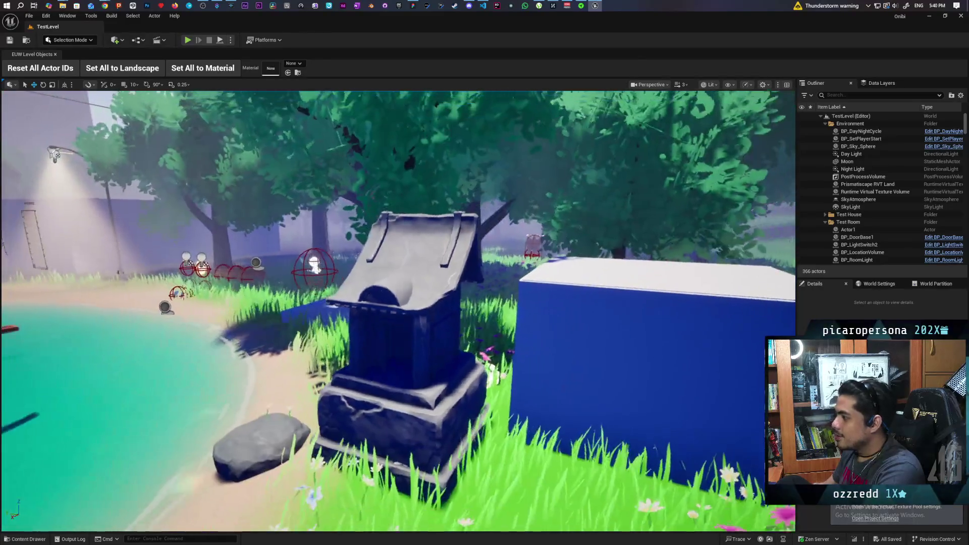
{"action": "left_click", "coordinate": [396, 396]}
{"action": "key", "text": "s"}
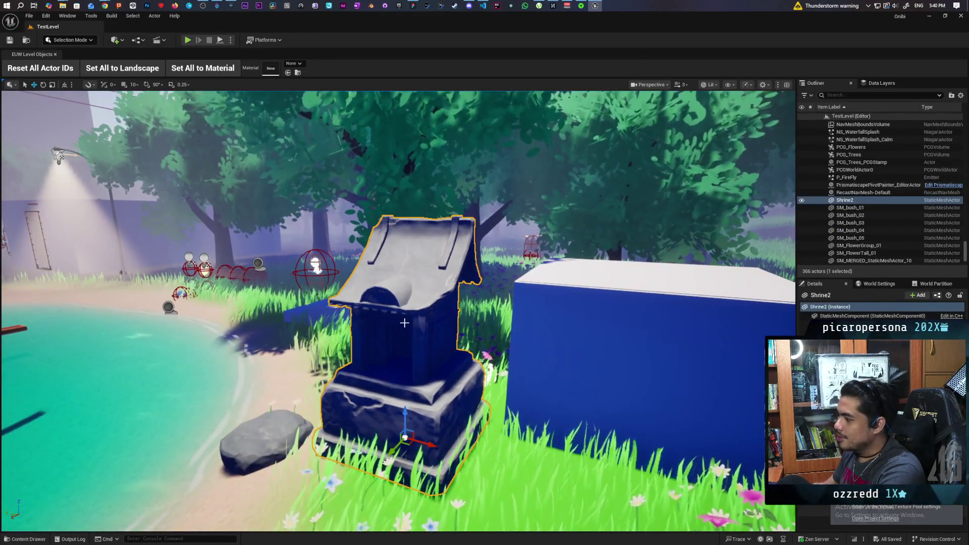
{"action": "key", "text": "a"}
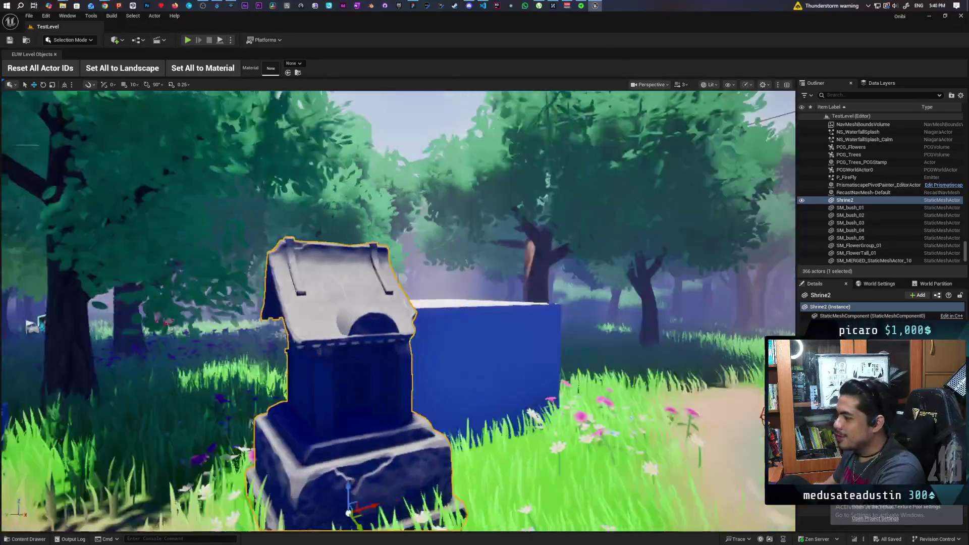
{"action": "key", "text": "w"}
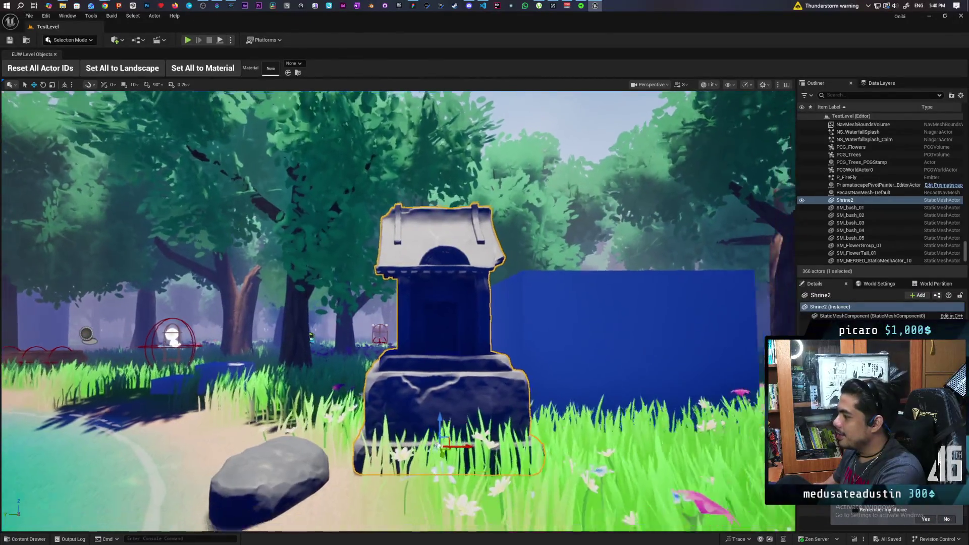
{"action": "key", "text": "s"}
{"action": "key", "text": "w"}
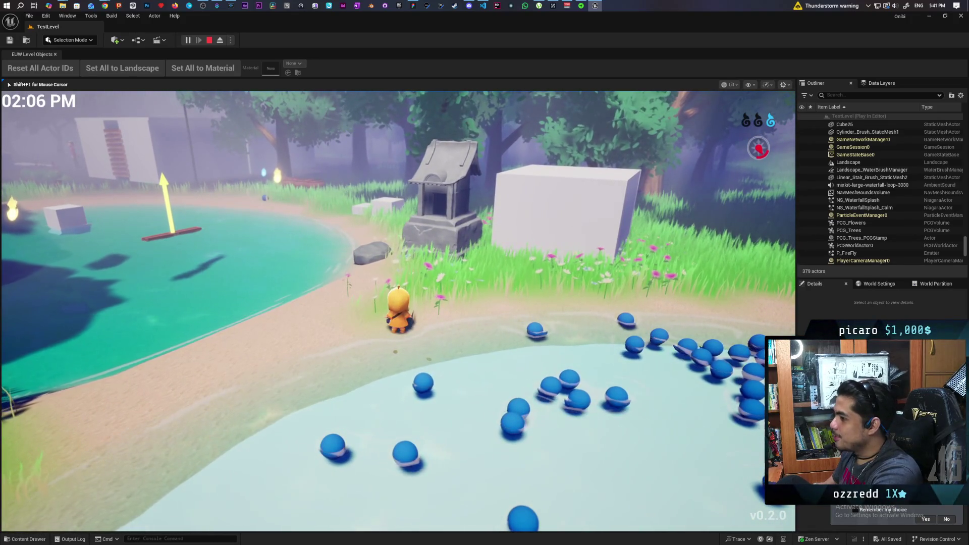
Stop the play-test and load TestOpenWorld from the Levels > Greyboxes folder
{"action": "key", "text": "Escape"}
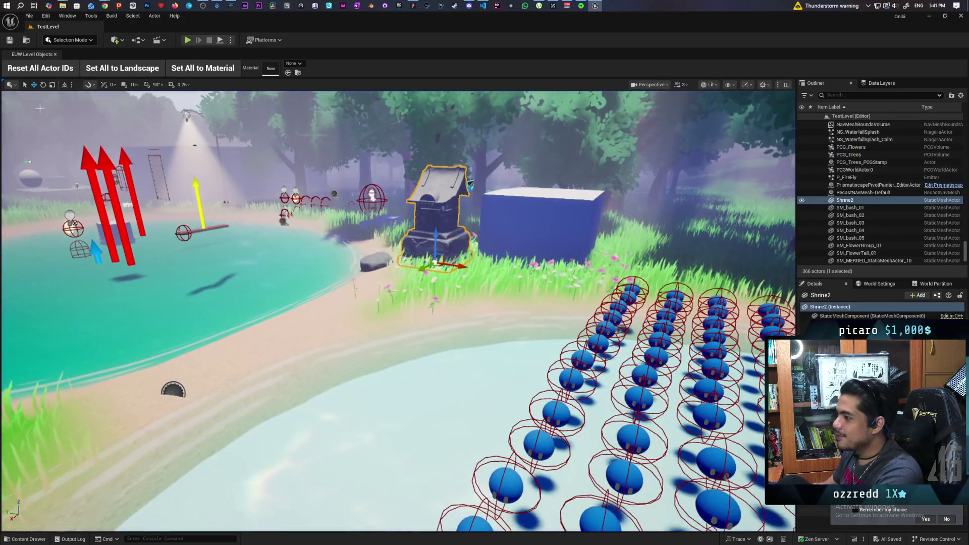
{"action": "key", "text": "ctrl+space"}
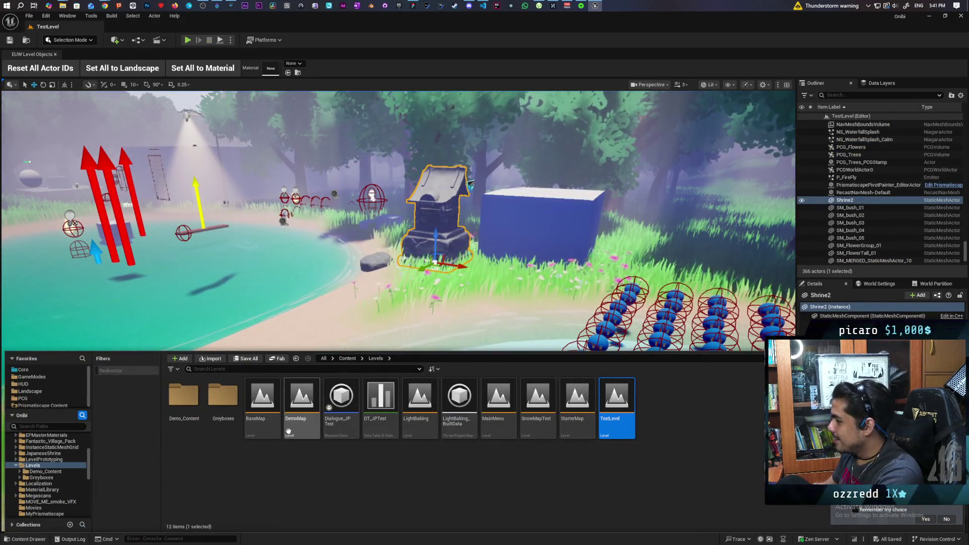
{"action": "left_click", "coordinate": [347, 358]}
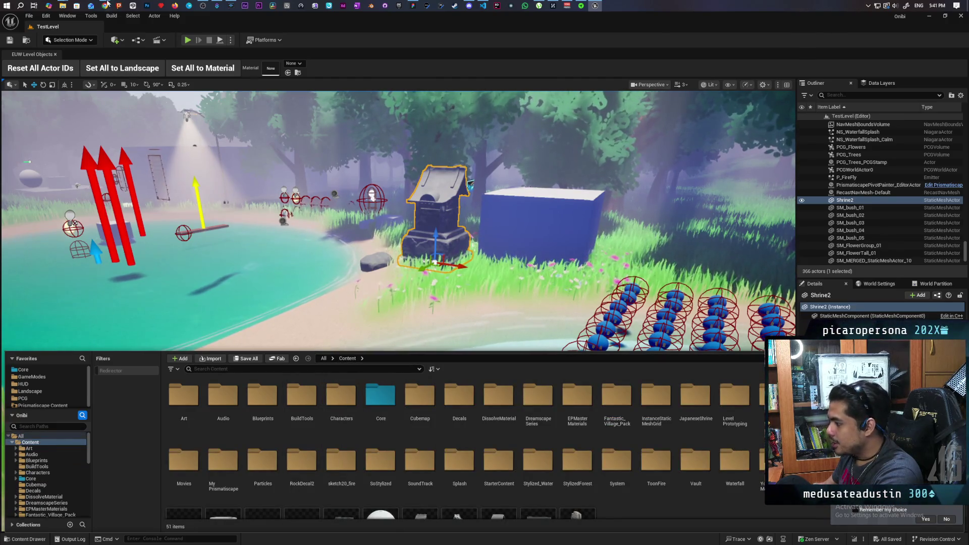
{"action": "left_click", "coordinate": [26, 41]}
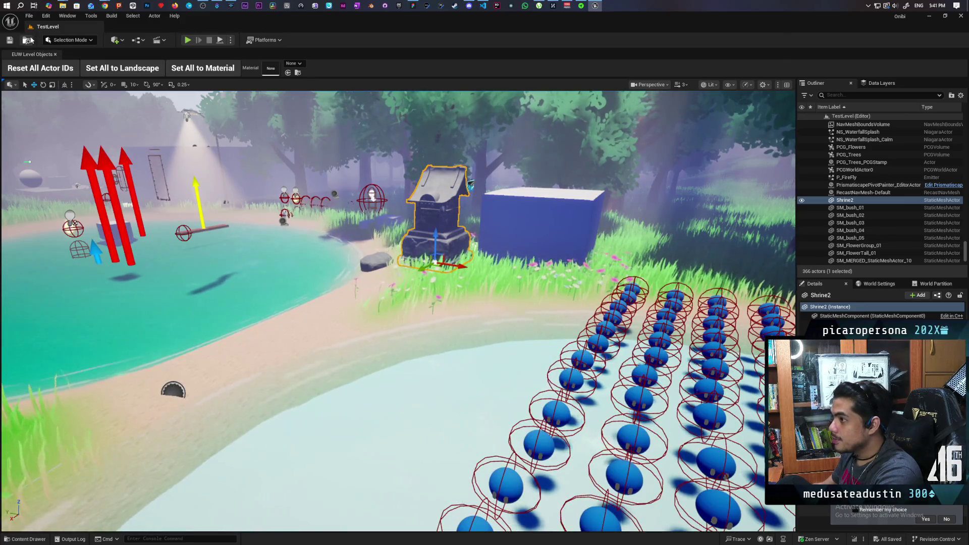
{"action": "double_click", "coordinate": [214, 397]}
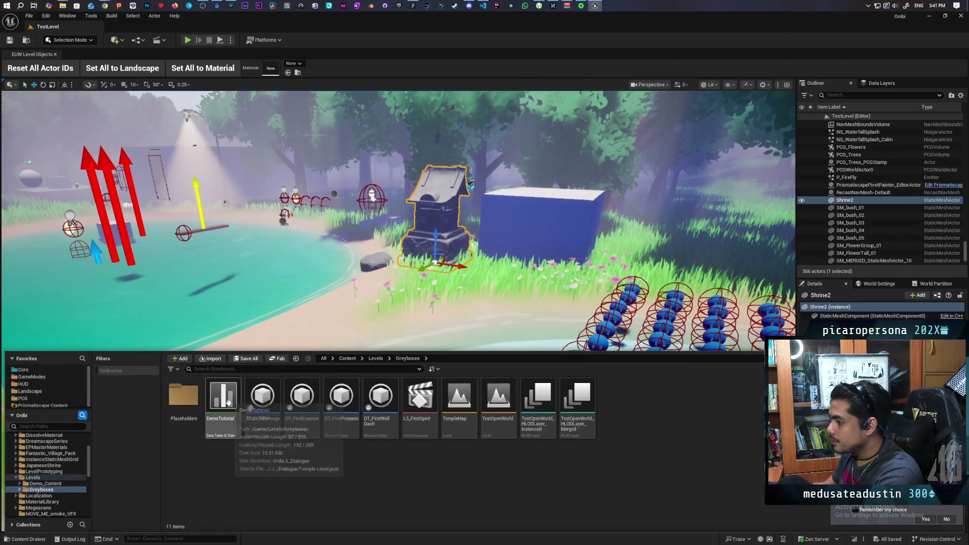
{"action": "double_click", "coordinate": [501, 405]}
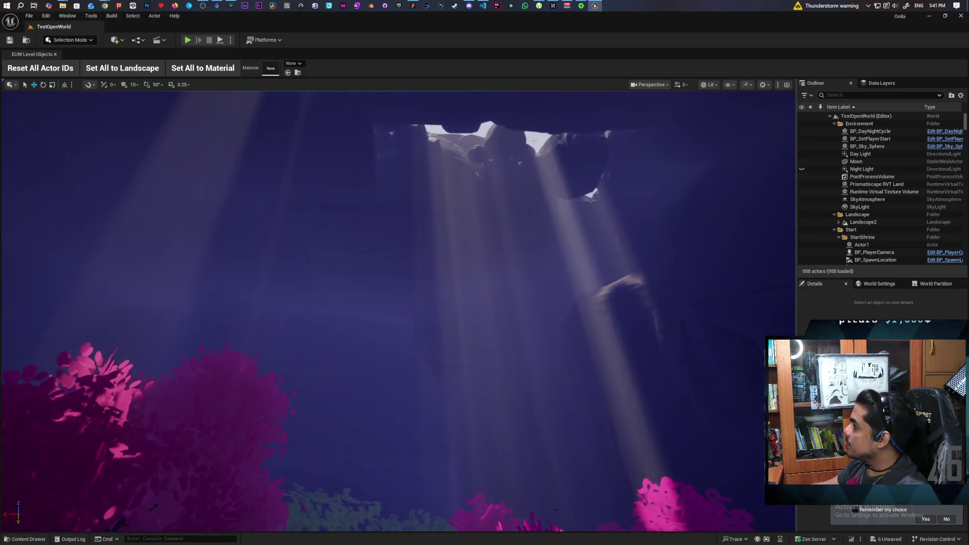
Select BP_Sky_Sphere and BP_SetPlayerStart in the Outliner, then Play In Editor with Alt+P
{"action": "left_click", "coordinate": [533, 142]}
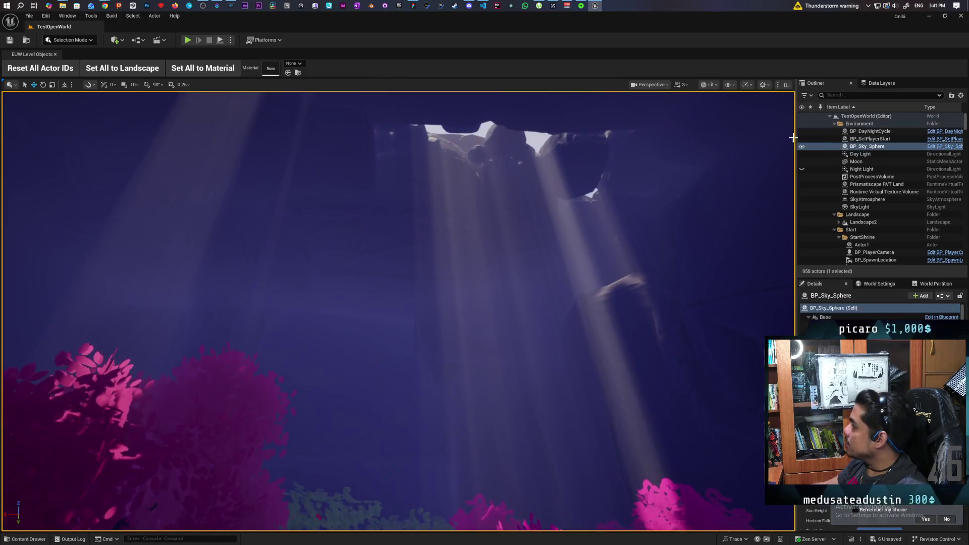
{"action": "left_click", "coordinate": [861, 139]}
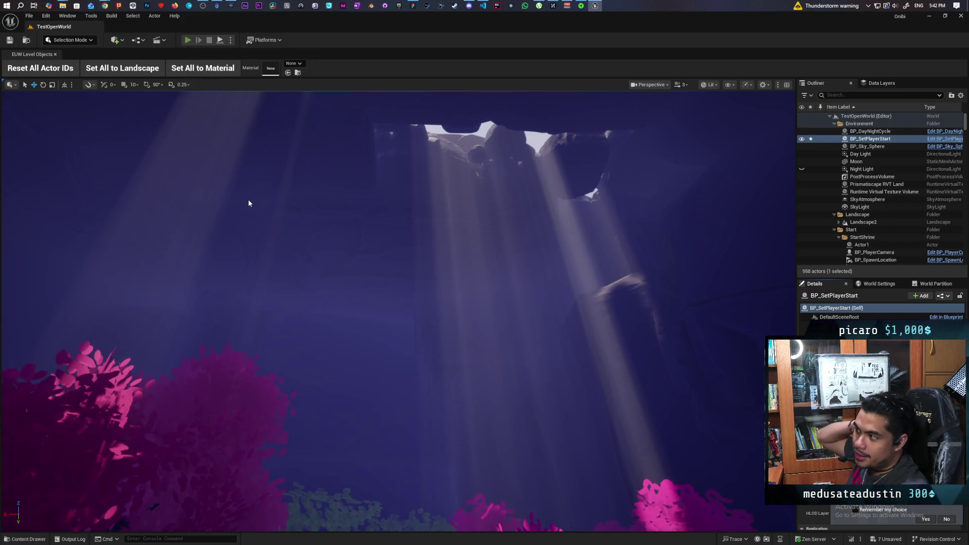
{"action": "key", "text": "alt+p"}
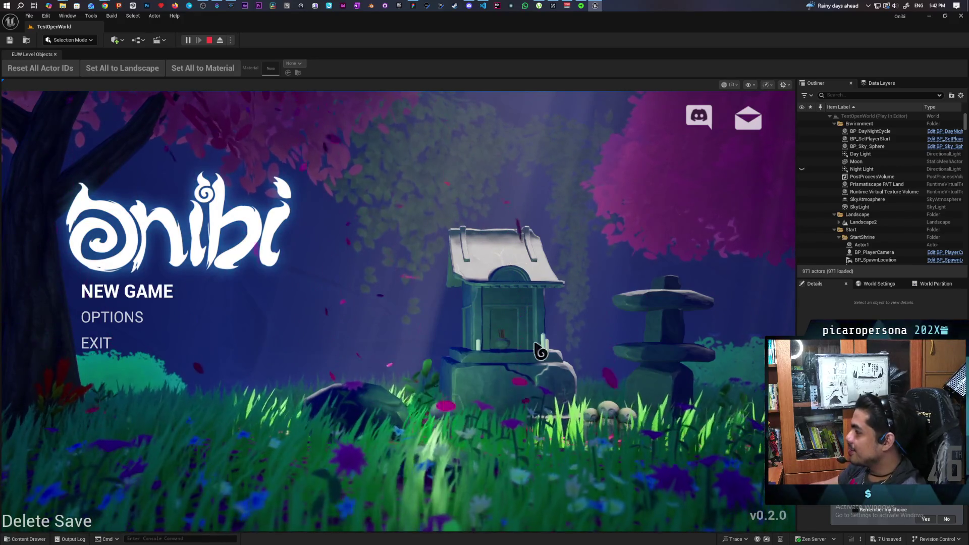
Start a NEW GAME from the Onibi menu and walk the spirit toward the glowing pond
{"action": "left_click", "coordinate": [171, 295]}
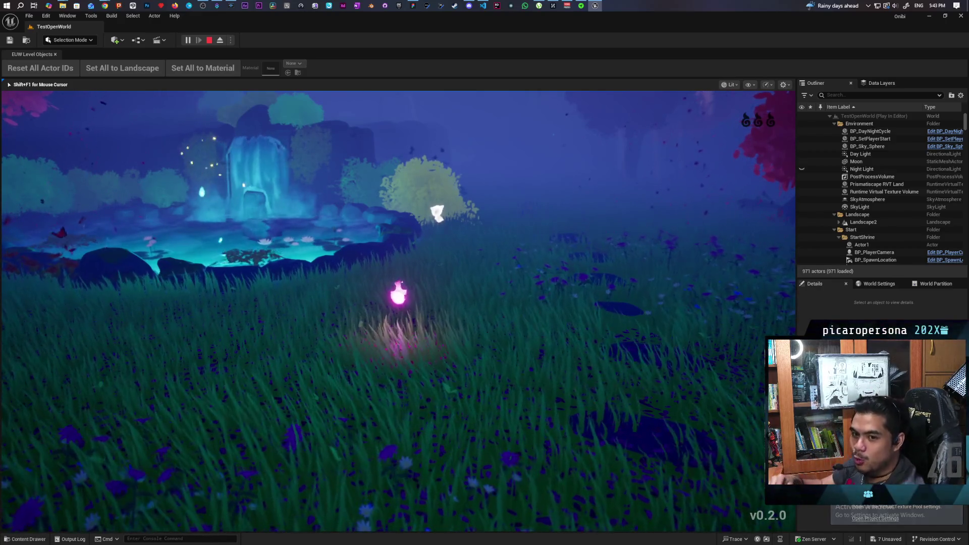
{"action": "key", "text": "w"}
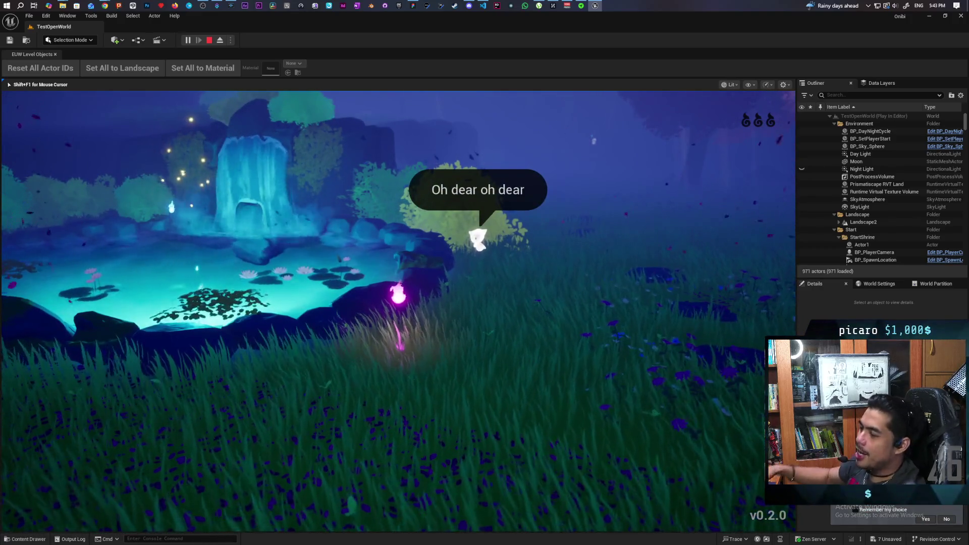
Cross the pond to the waterfall and consume the essence there with F
{"action": "key", "text": "w"}
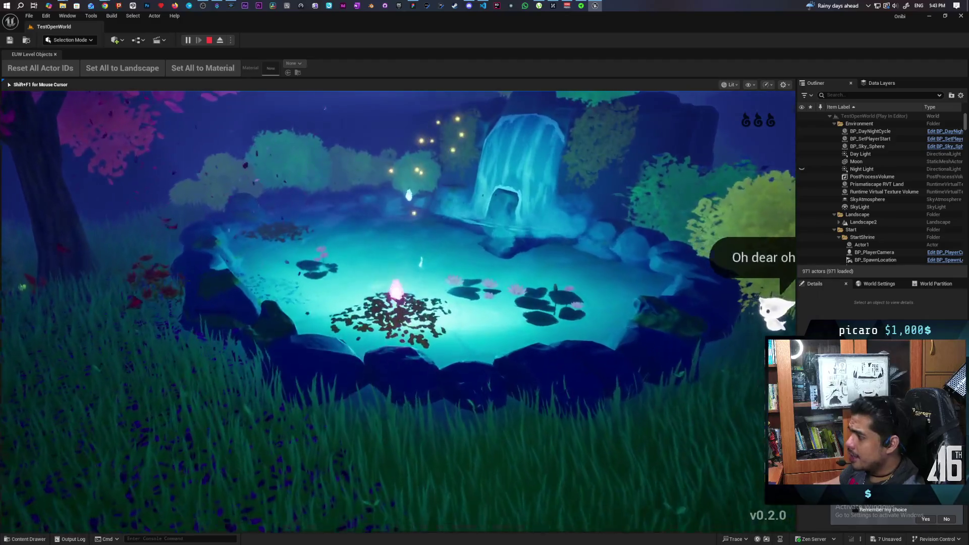
{"action": "key", "text": "w"}
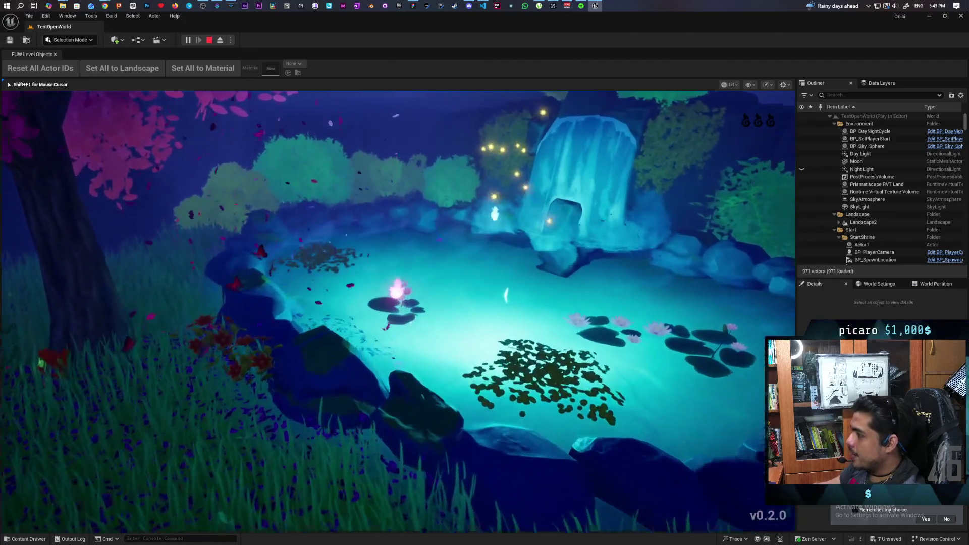
{"action": "key", "text": "w"}
{"action": "key", "text": "f"}
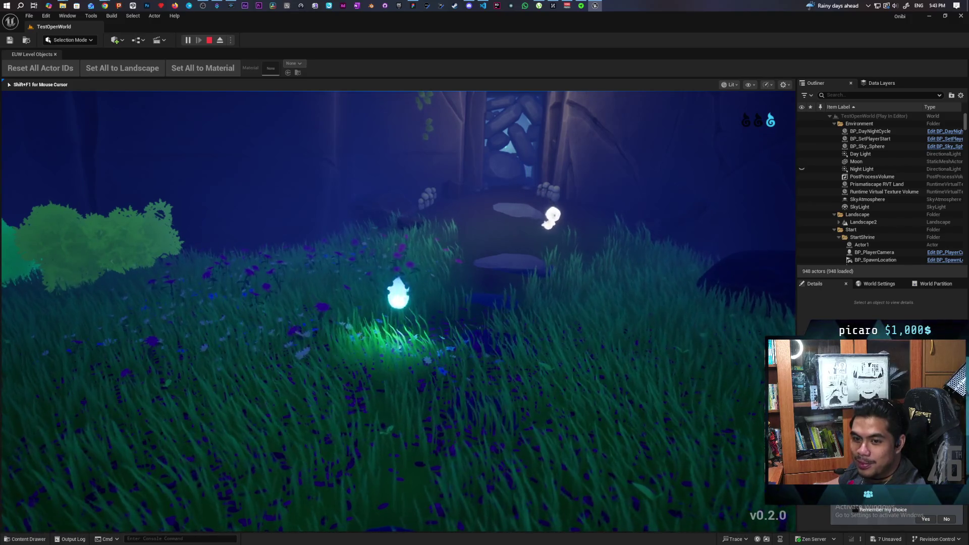
Run and dash around the meadow and pink tree, then stop the play session
{"action": "key", "text": "w"}
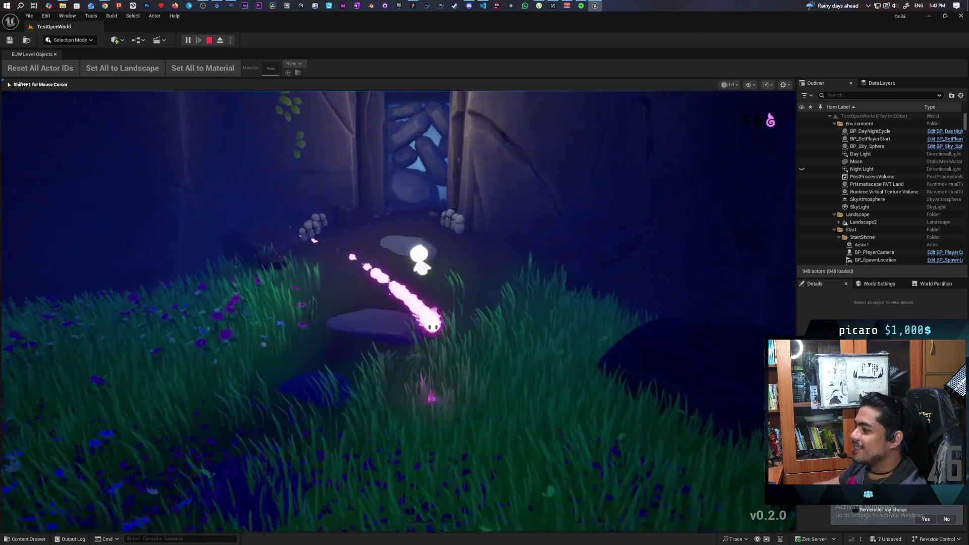
{"action": "key", "text": "s"}
{"action": "key", "text": "w"}
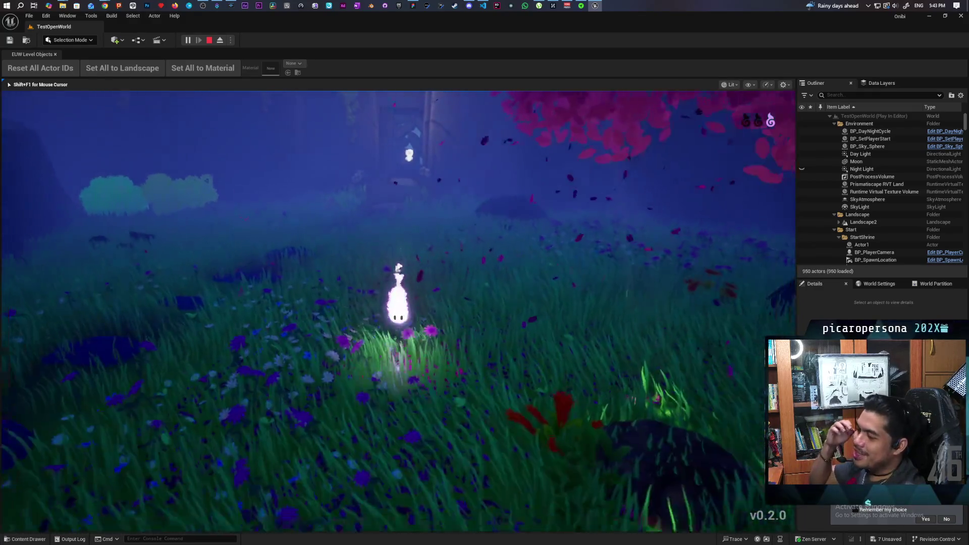
{"action": "key", "text": "w"}
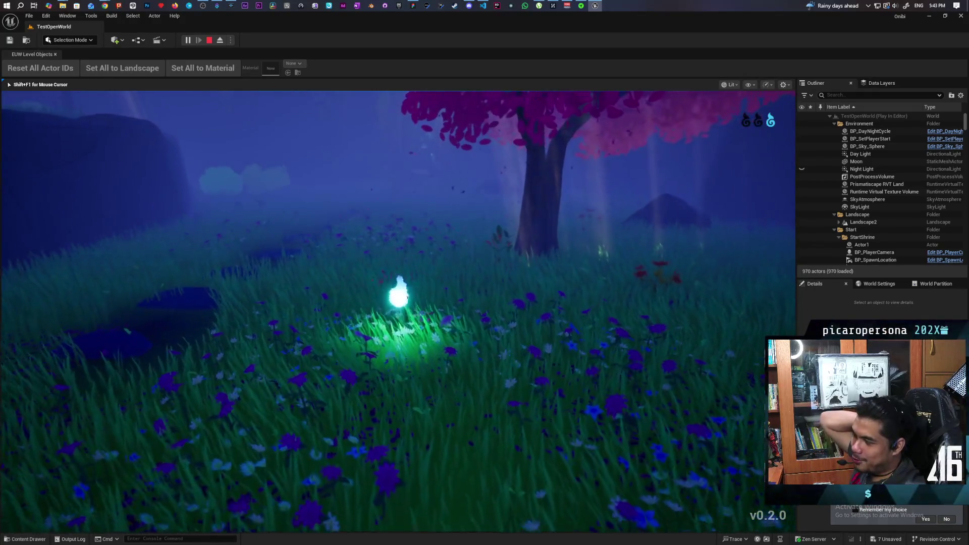
{"action": "key", "text": "s"}
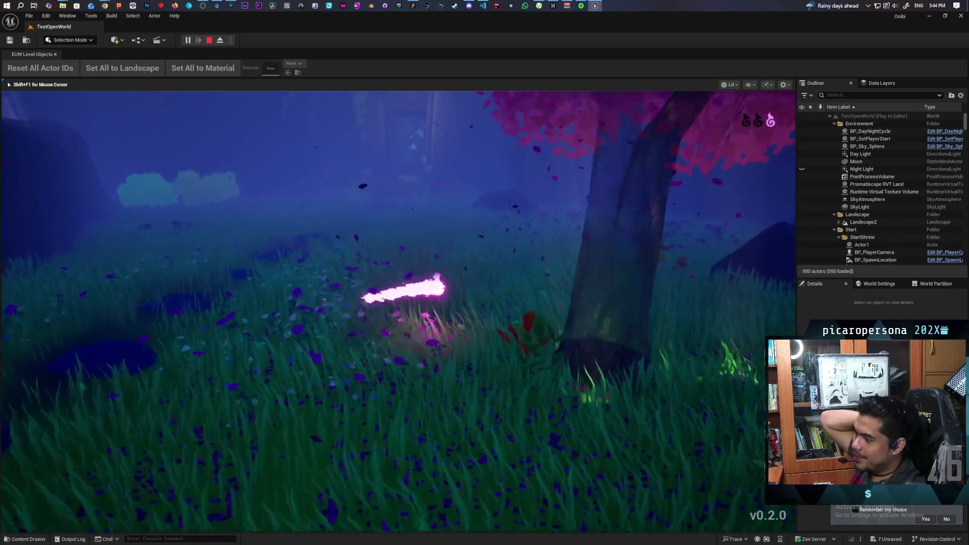
{"action": "key", "text": "w"}
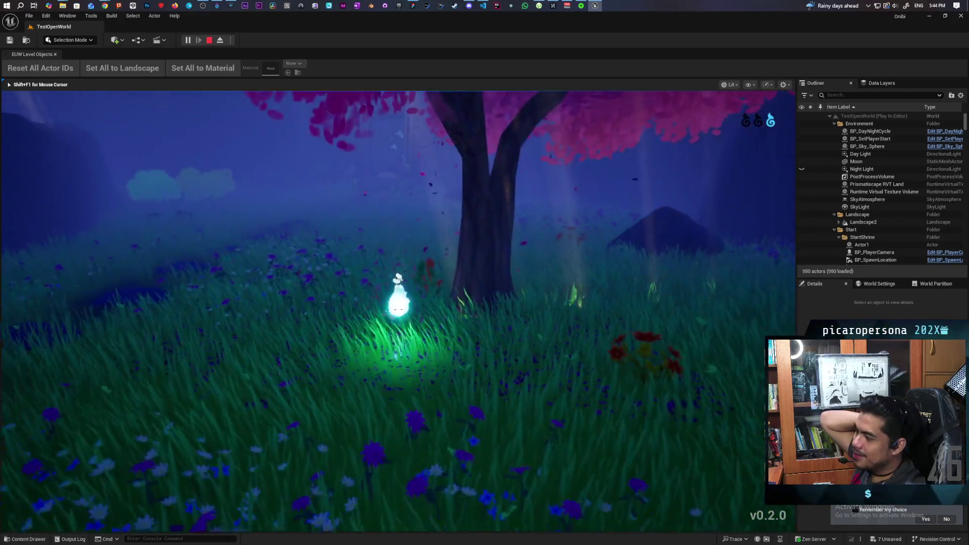
{"action": "key", "text": "s"}
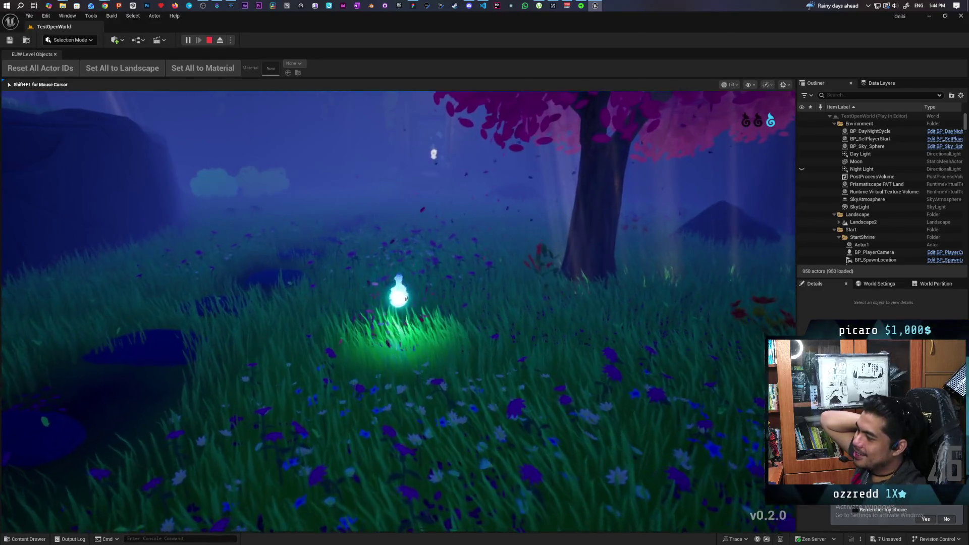
{"action": "key", "text": "s"}
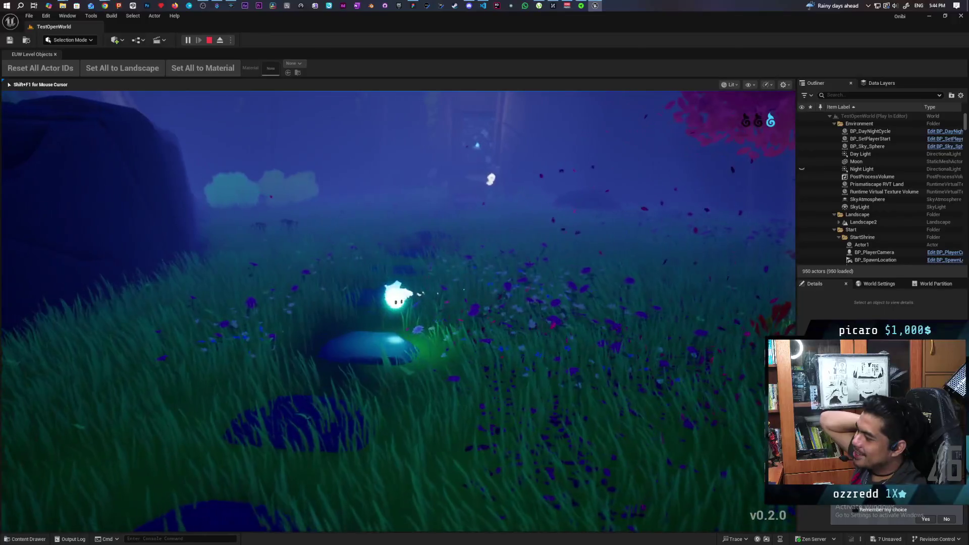
{"action": "key", "text": "a"}
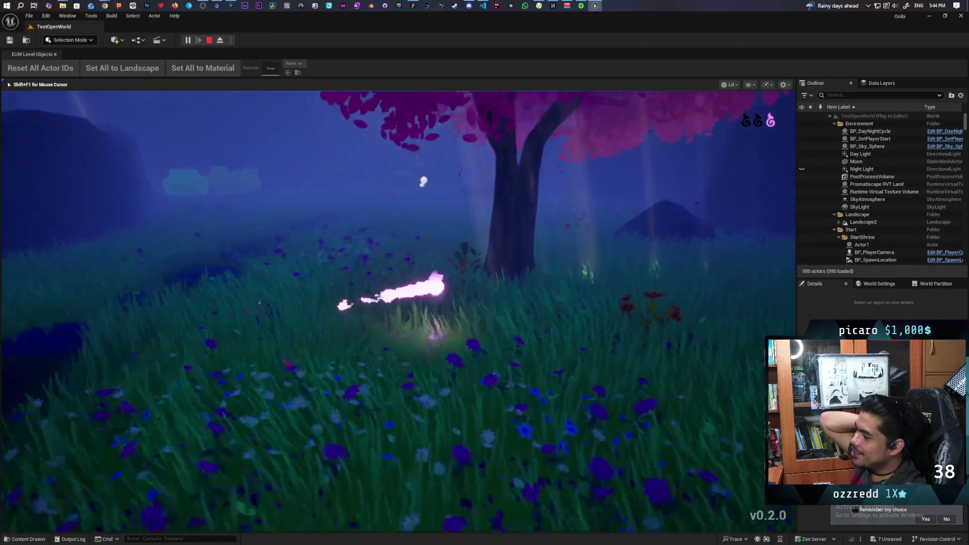
{"action": "key", "text": "s"}
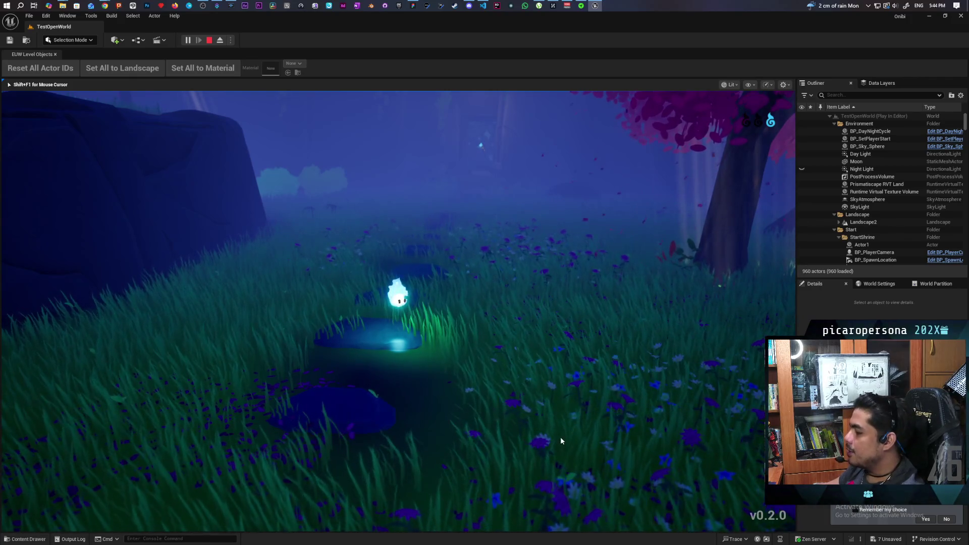
{"action": "key", "text": "Escape"}
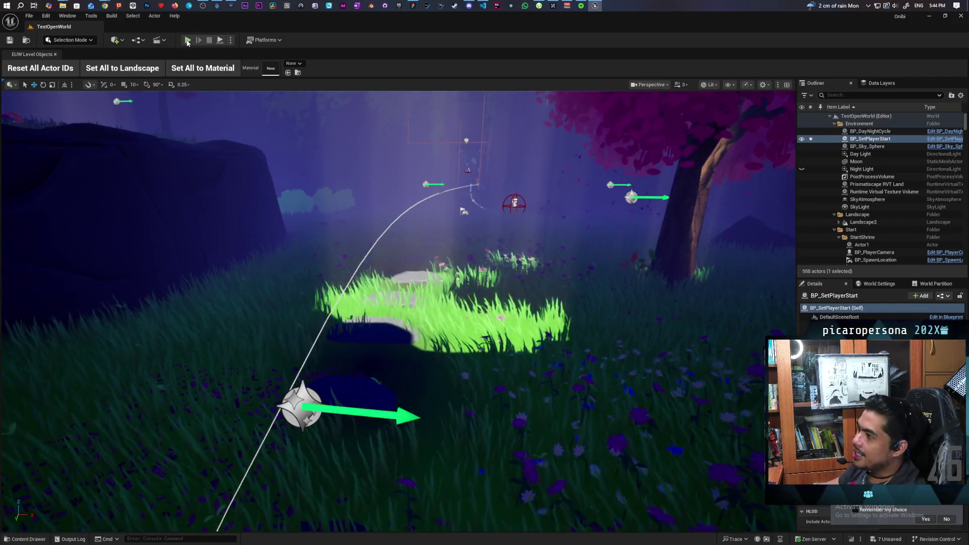
Relaunch Play In Editor with Alt+P and start a NEW GAME from the main menu
{"action": "key", "text": "alt+p"}
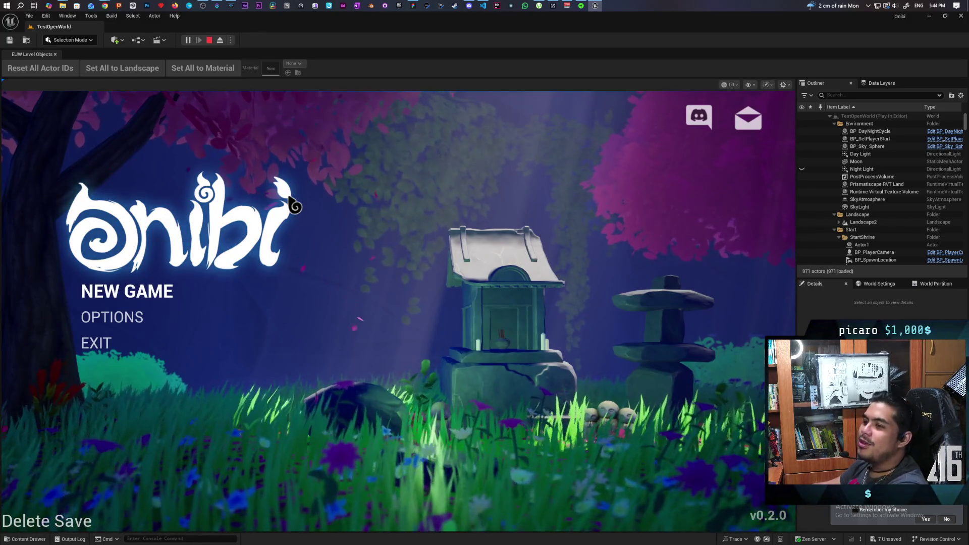
{"action": "left_click", "coordinate": [160, 296]}
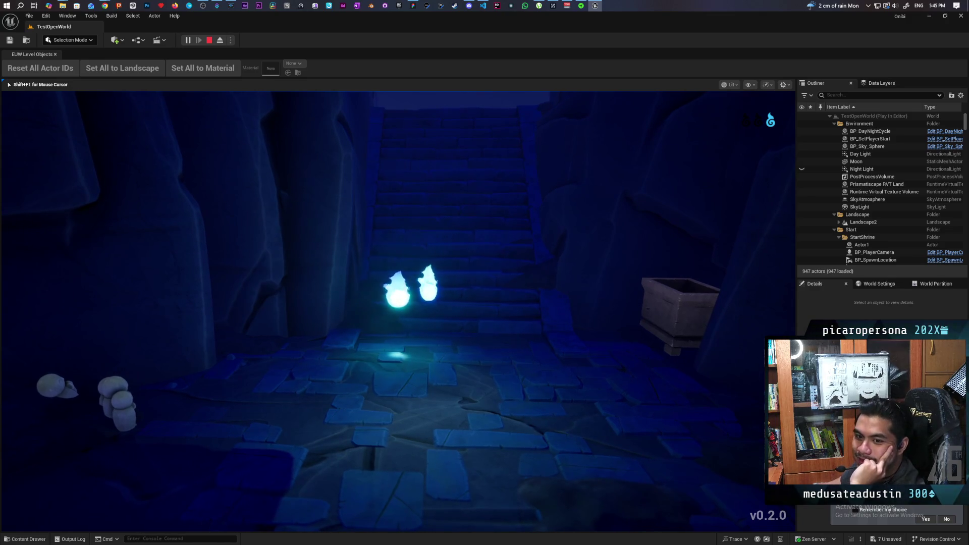
Run the wisp around the cave past the stone box toward the staircase
{"action": "key", "text": "w"}
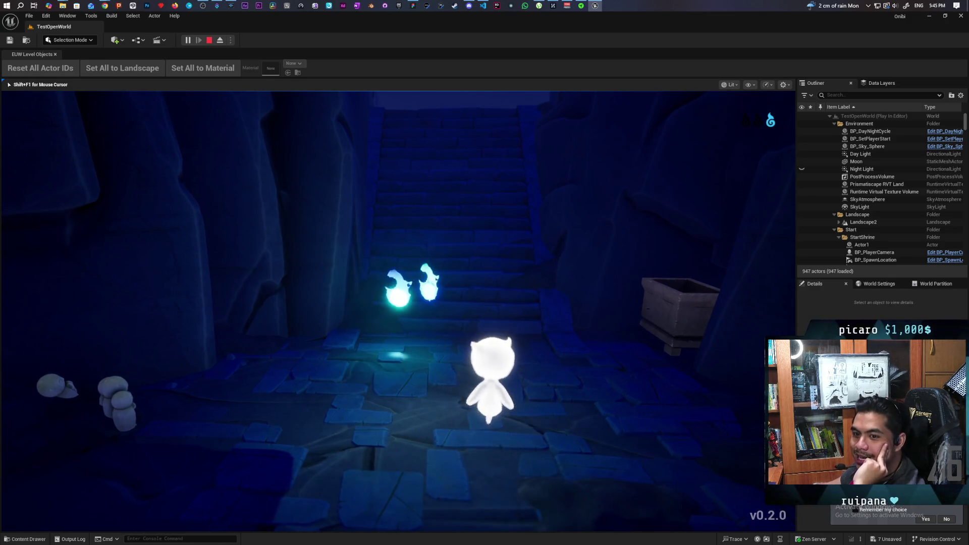
{"action": "key", "text": "d"}
{"action": "key", "text": "d"}
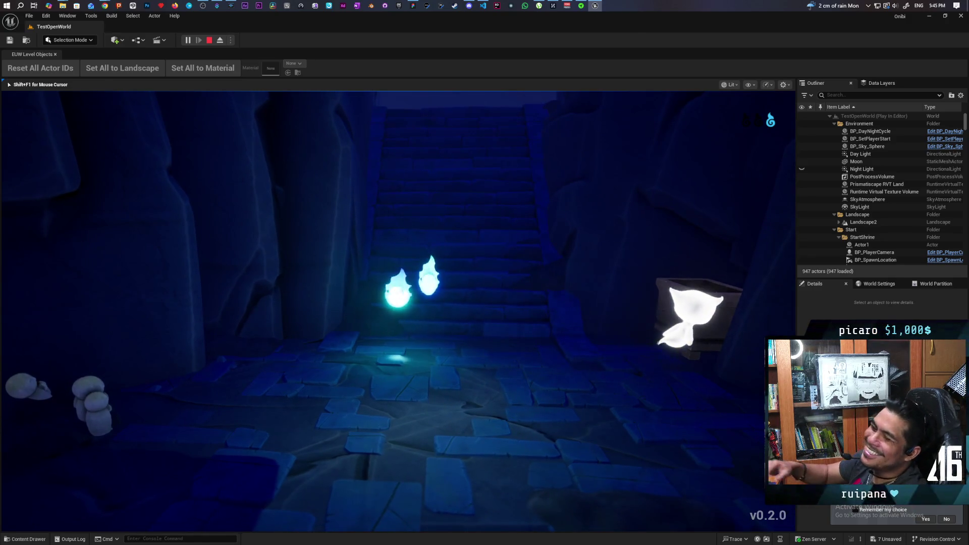
{"action": "key", "text": "d"}
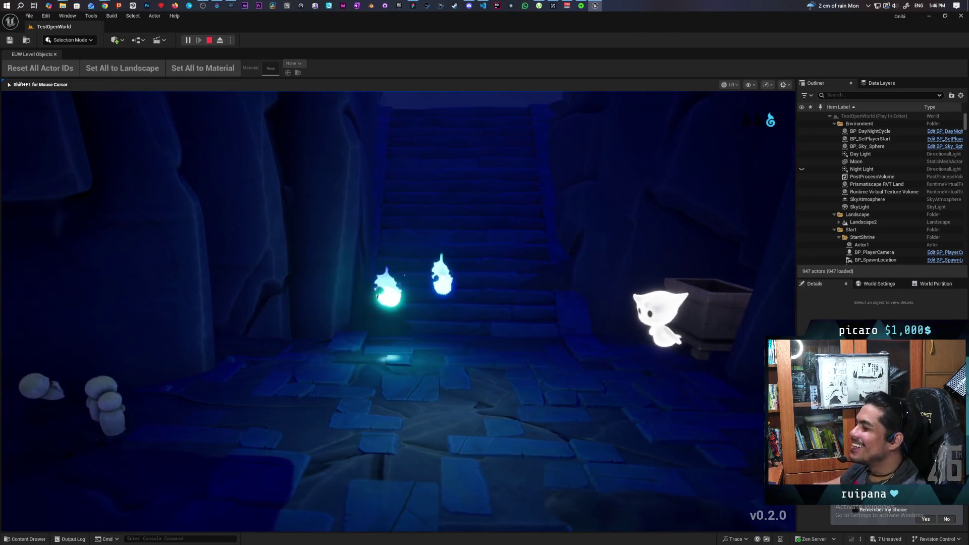
{"action": "key", "text": "a"}
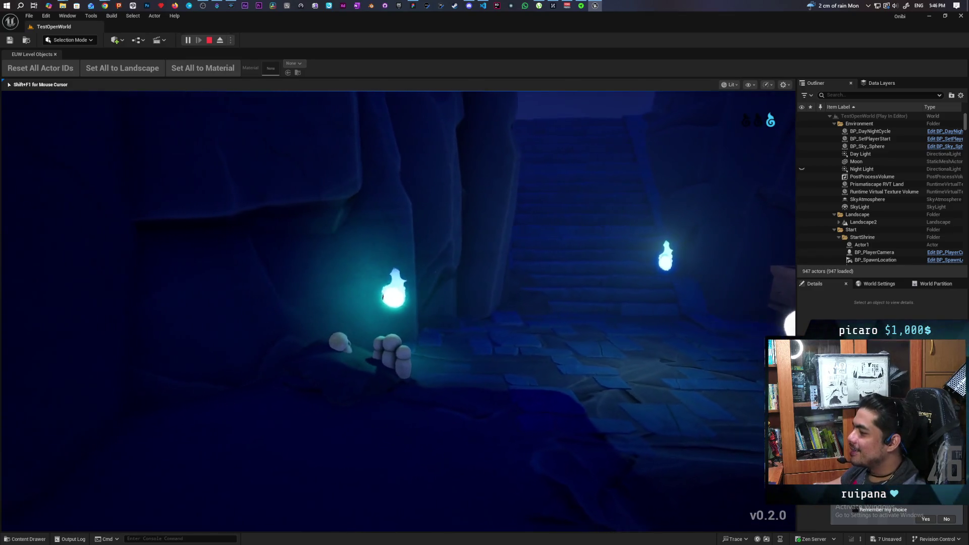
{"action": "key", "text": "a"}
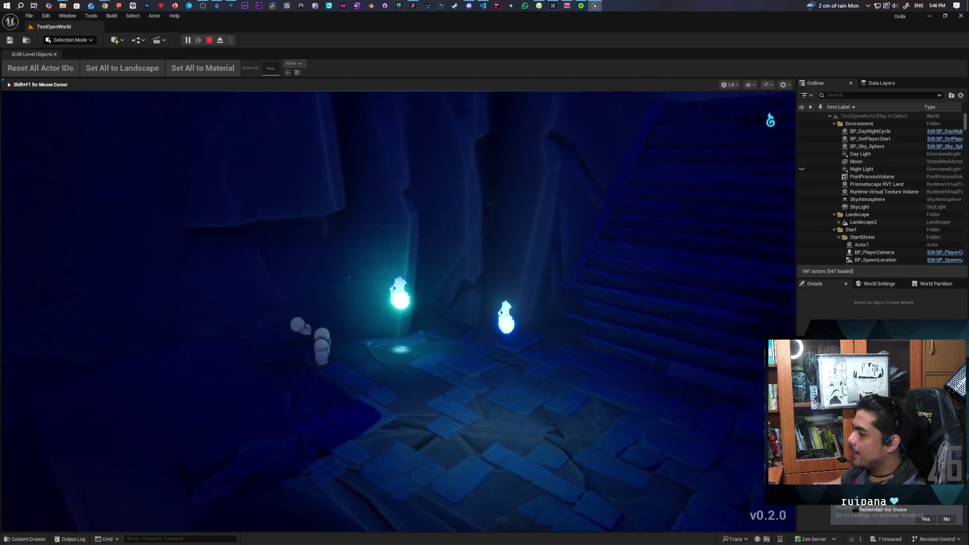
{"action": "key", "text": "w"}
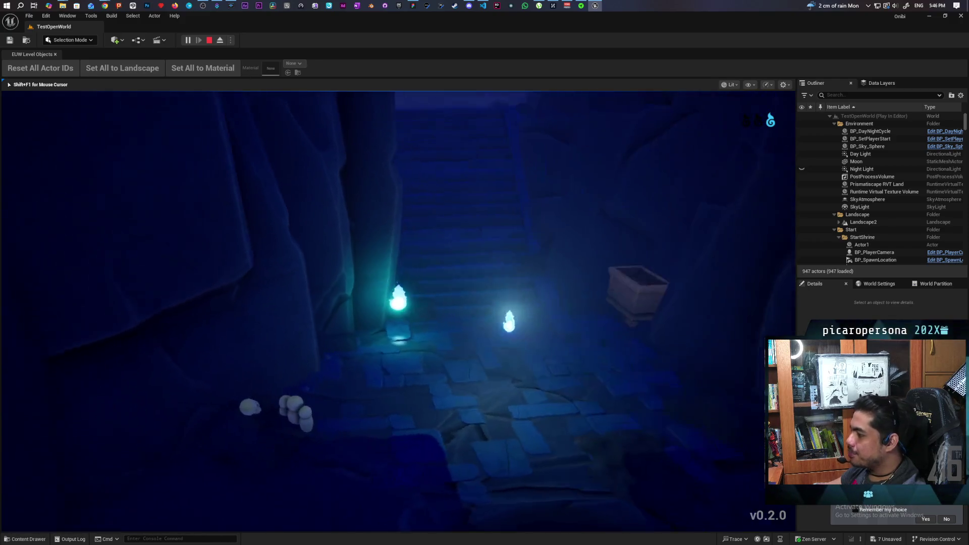
{"action": "key", "text": "w"}
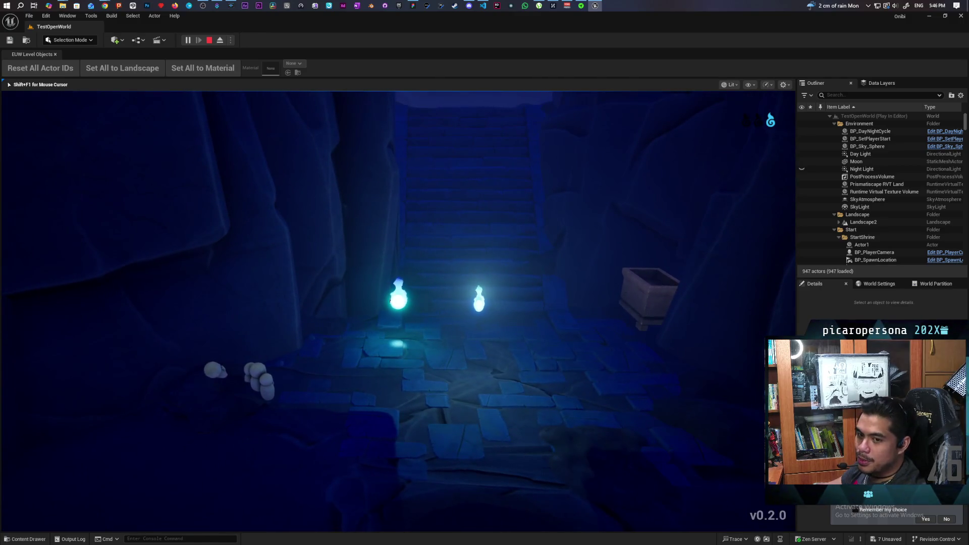
Climb the stone stairs toward the lit doorway, then look back down at the wisps
{"action": "key", "text": "w"}
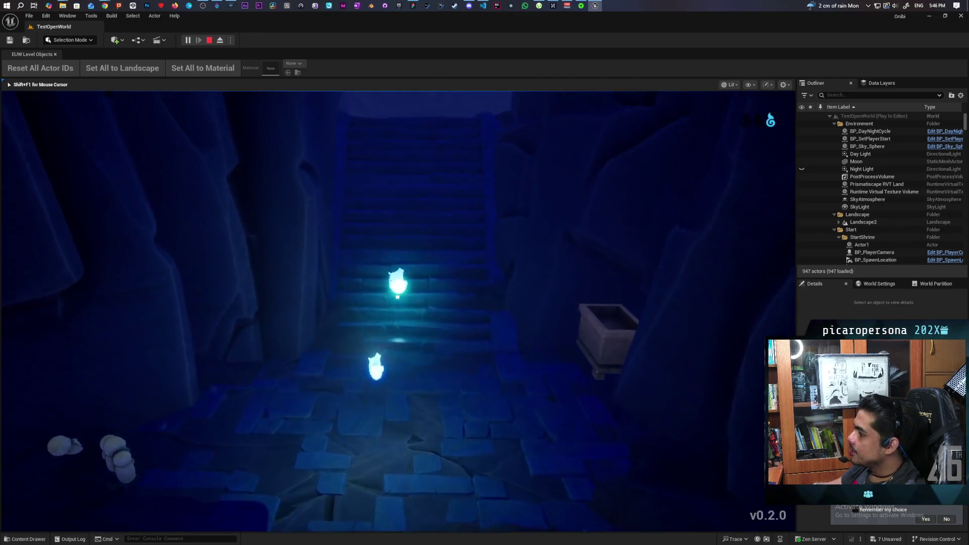
{"action": "key", "text": "w"}
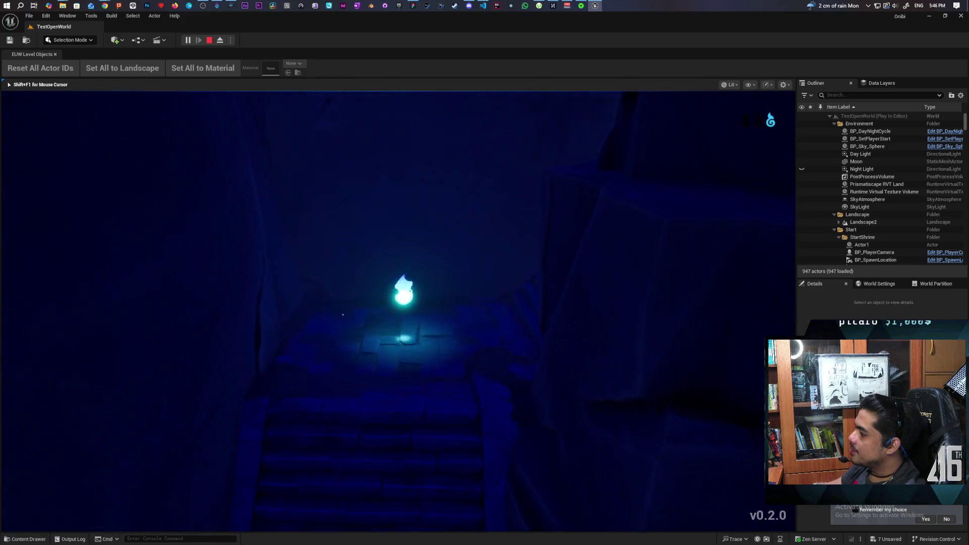
{"action": "key", "text": "w"}
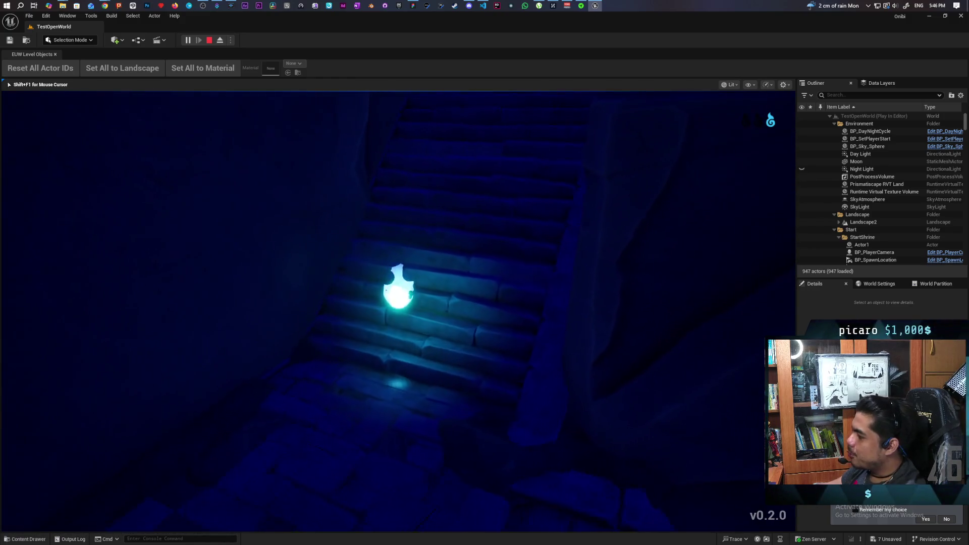
{"action": "key", "text": "w"}
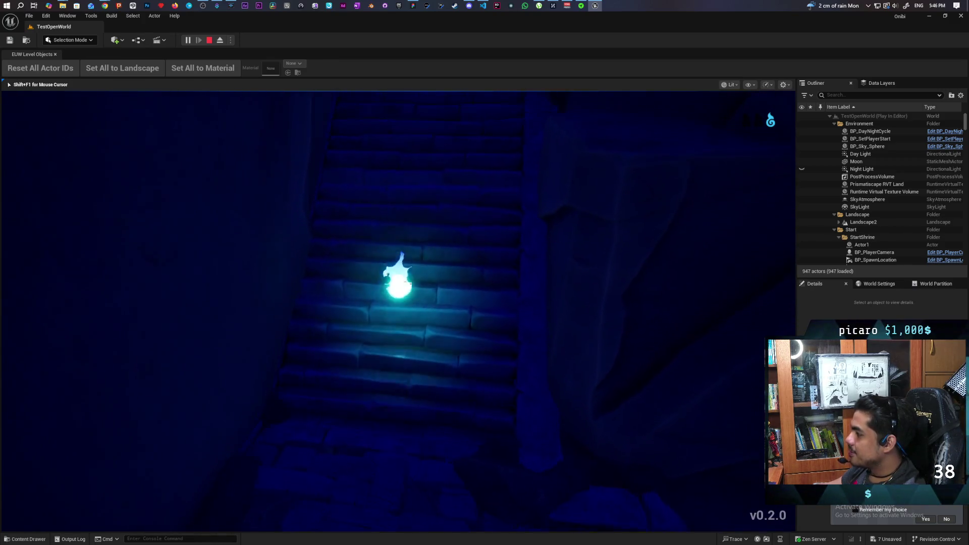
{"action": "key", "text": "w"}
{"action": "key", "text": "w"}
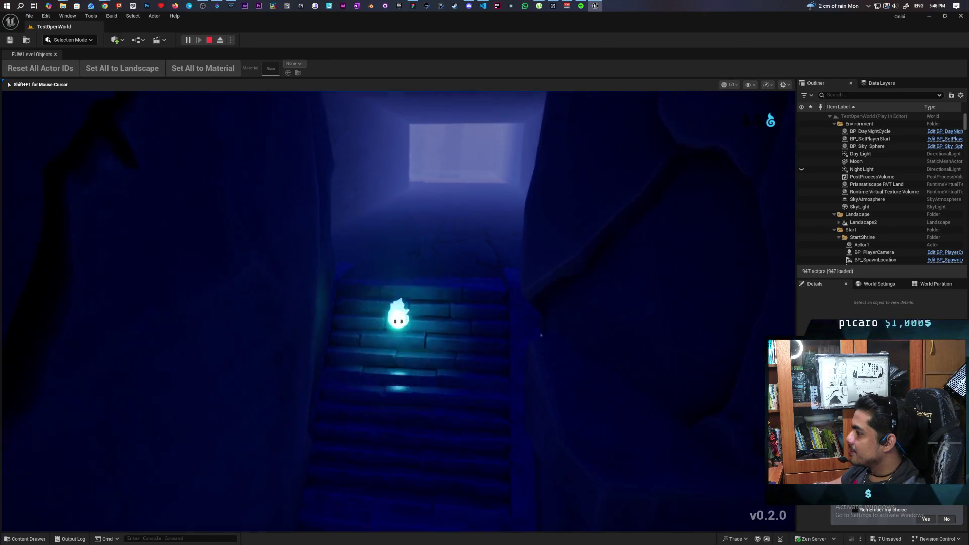
{"action": "key", "text": "w"}
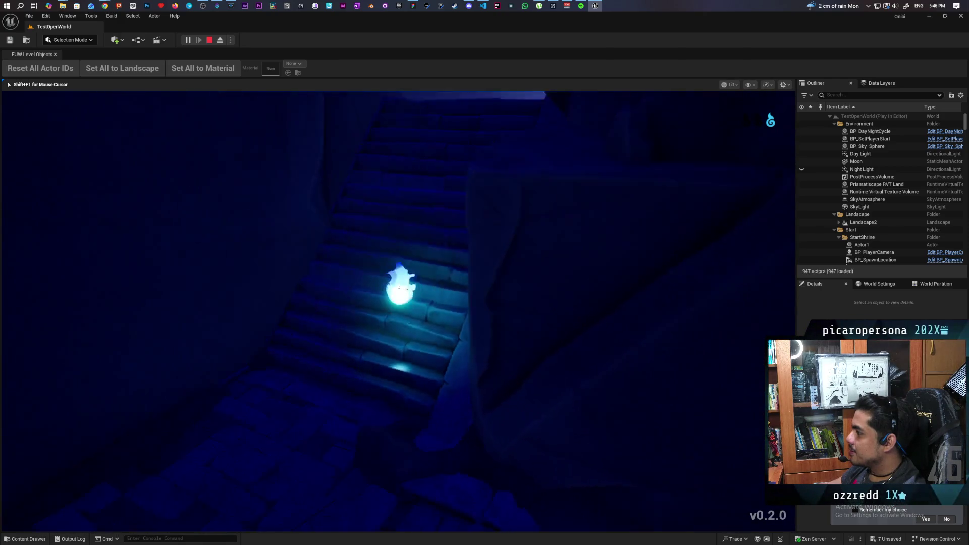
{"action": "key", "text": "w"}
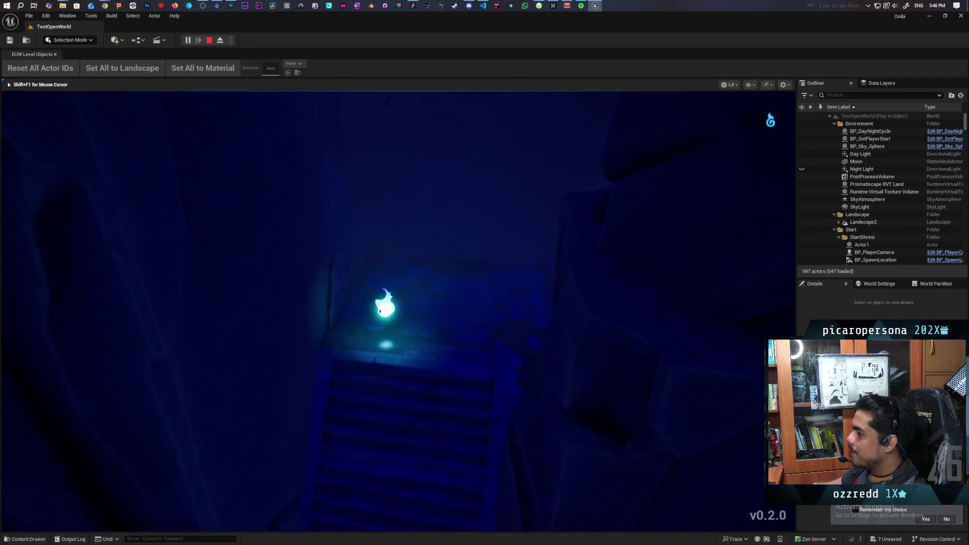
{"action": "key", "text": "w"}
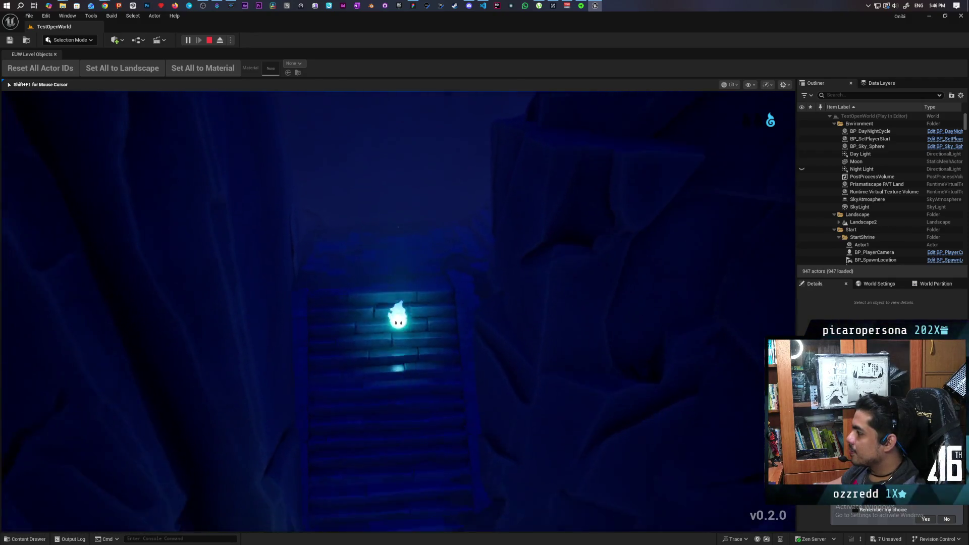
{"action": "key", "text": "w"}
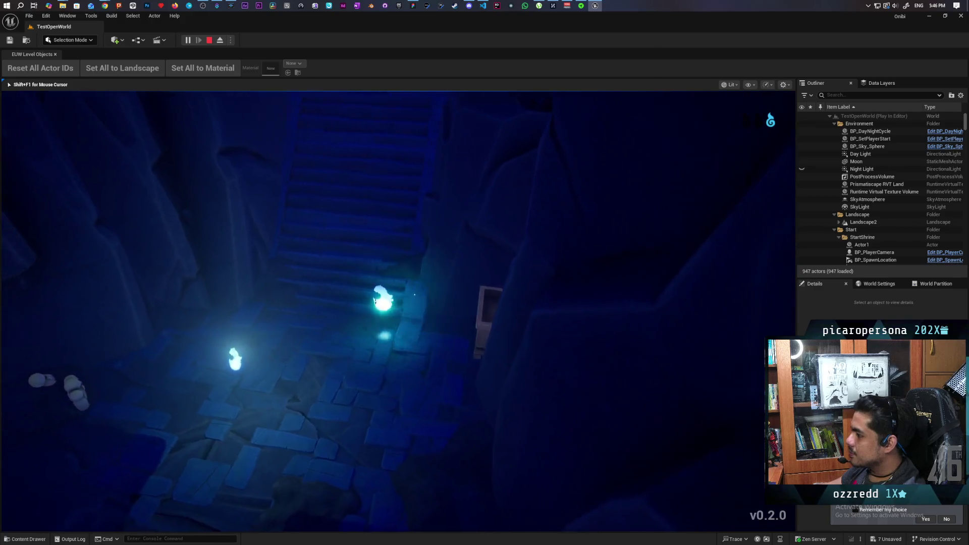
{"action": "key", "text": "w"}
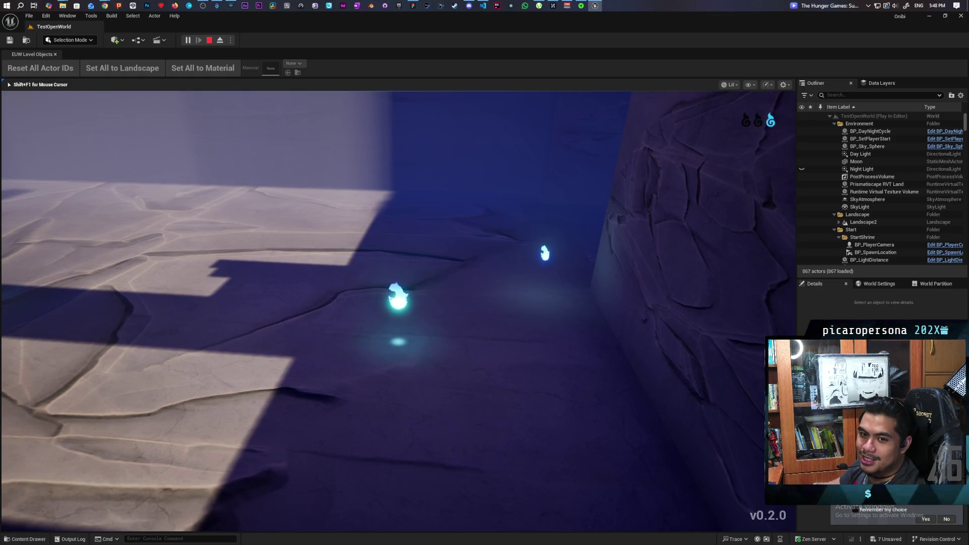
Walk up to a wisp, consume its essence with F, and stop the play session
{"action": "key", "text": "w"}
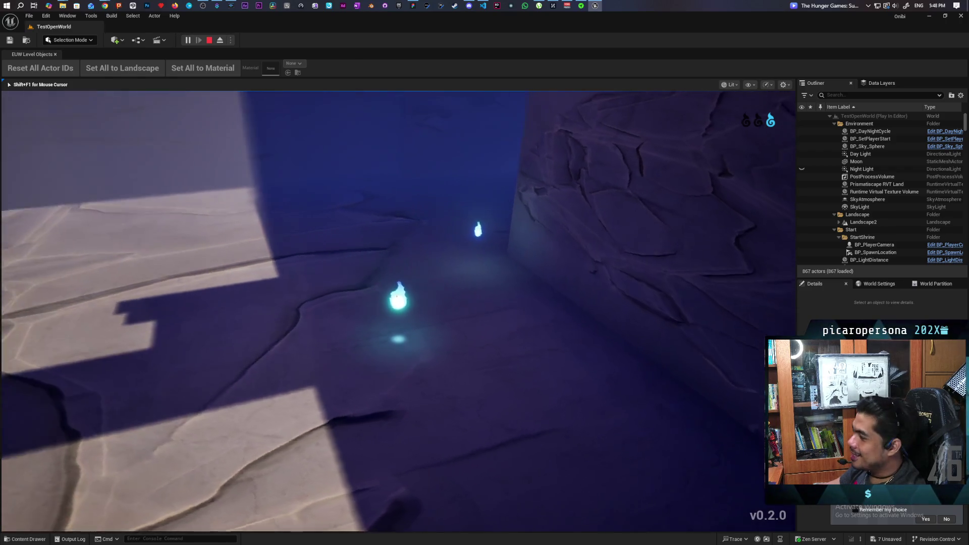
{"action": "key", "text": "f"}
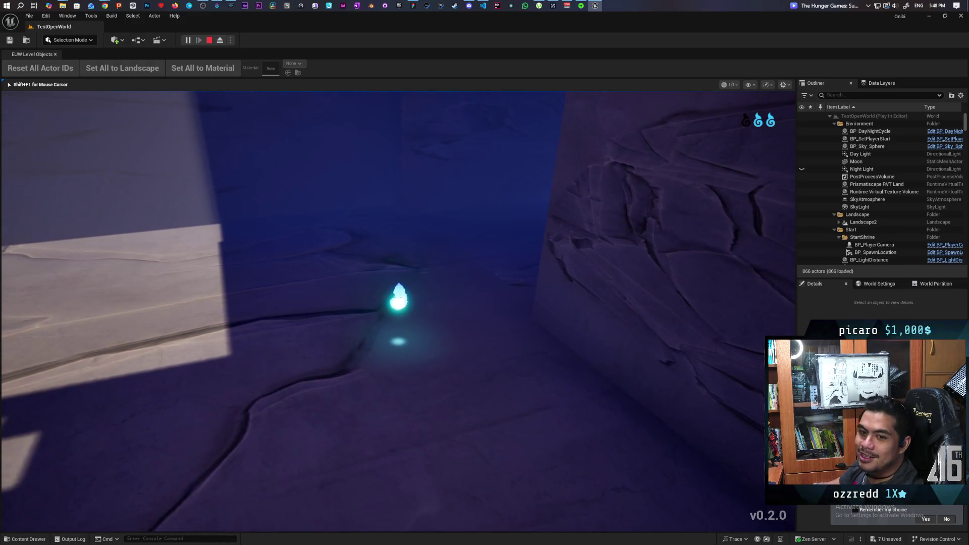
{"action": "key", "text": "Escape"}
Search 'bunny get s the pancake' in a new Chrome tab and open the Wreck-It Ralph 2 clip
{"action": "mouse_move", "coordinate": [105, 6]}
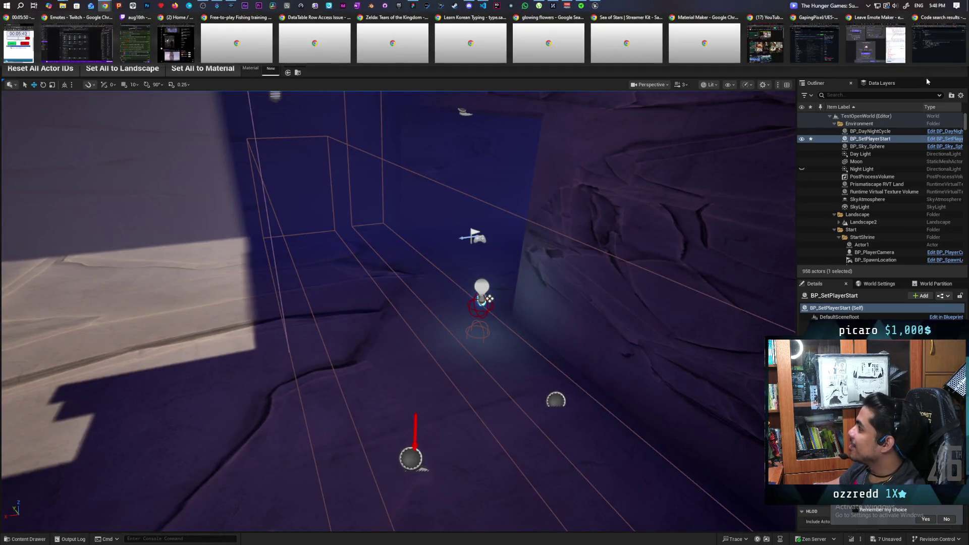
{"action": "left_click", "coordinate": [939, 43]}
{"action": "left_click", "coordinate": [739, 37]}
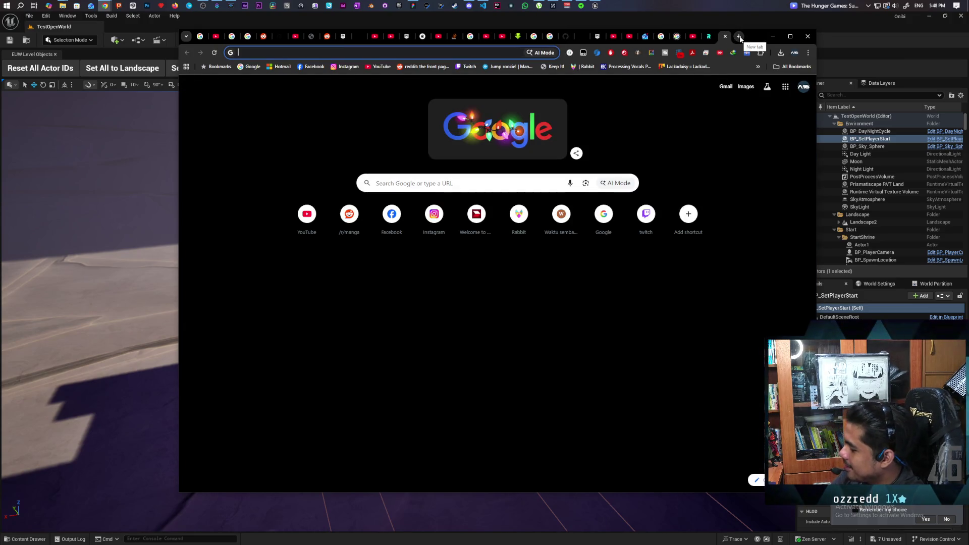
{"action": "type", "text": "bunny "}
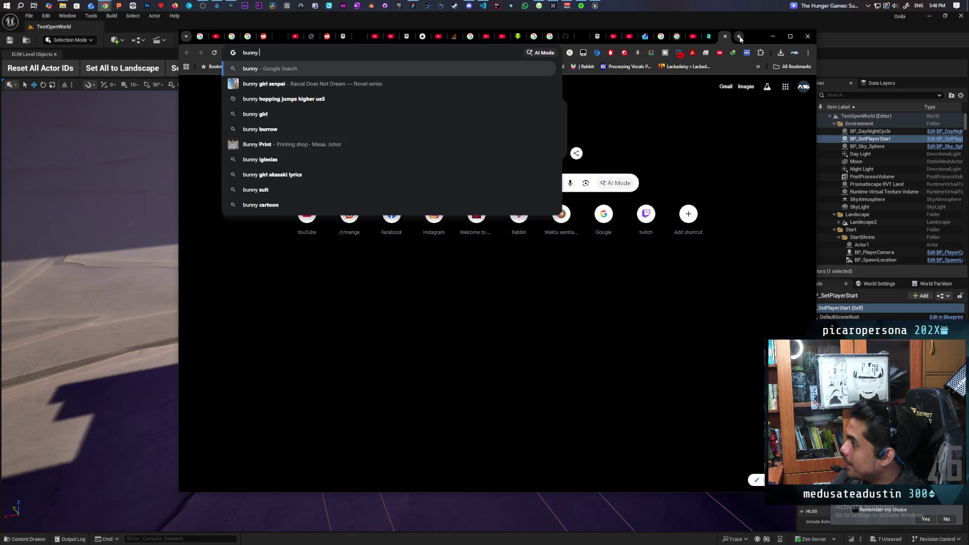
{"action": "type", "text": "get s the pancake"}
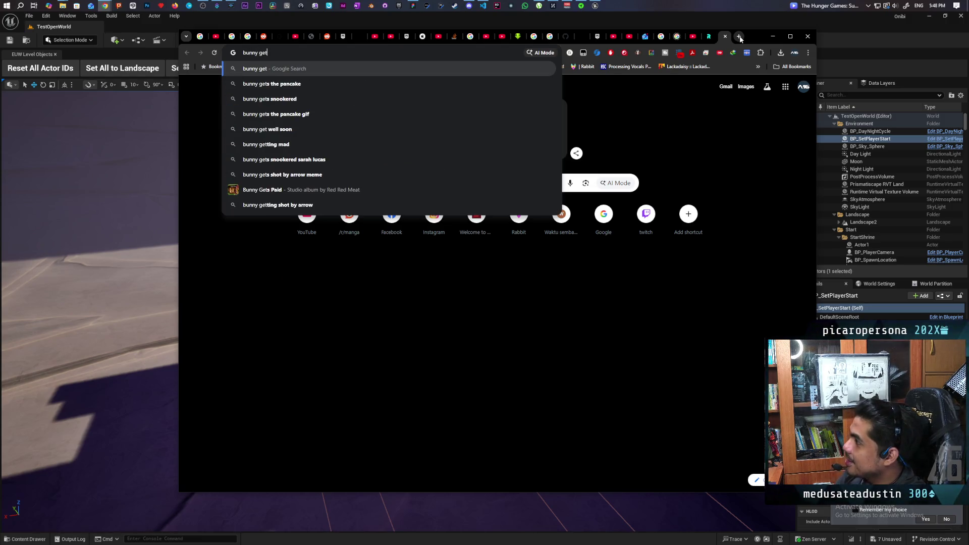
{"action": "key", "text": "Return"}
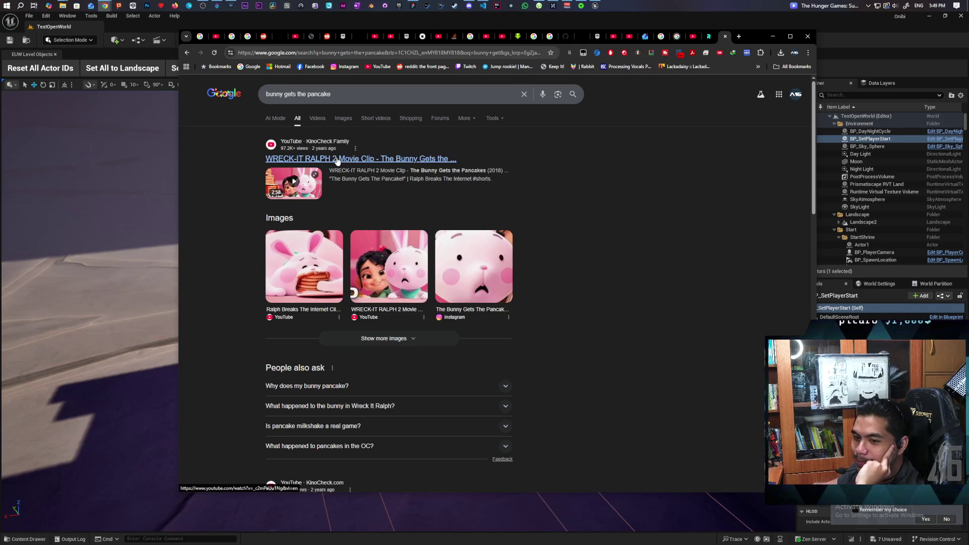
{"action": "left_click", "coordinate": [337, 161]}
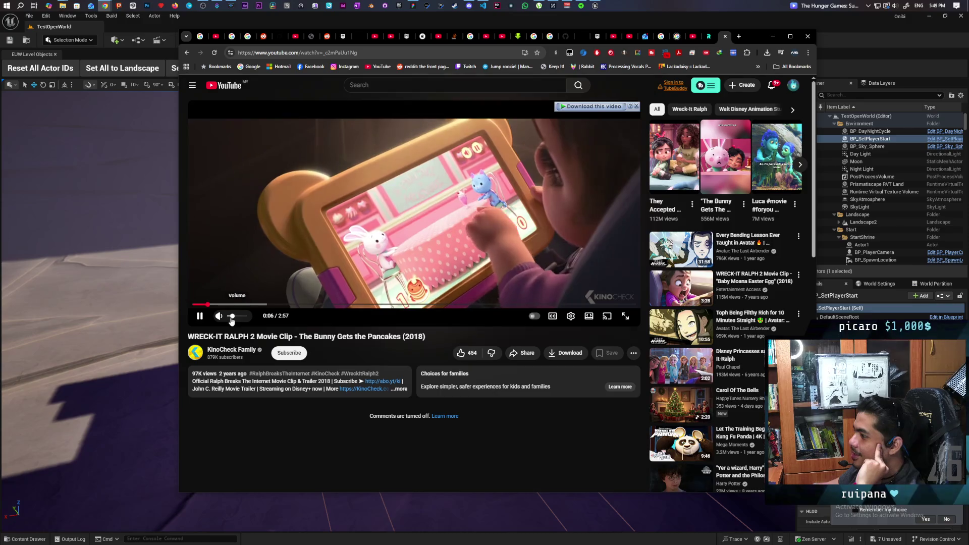
Pause the pancake clip, then seek five seconds back and forward
{"action": "left_click", "coordinate": [503, 219]}
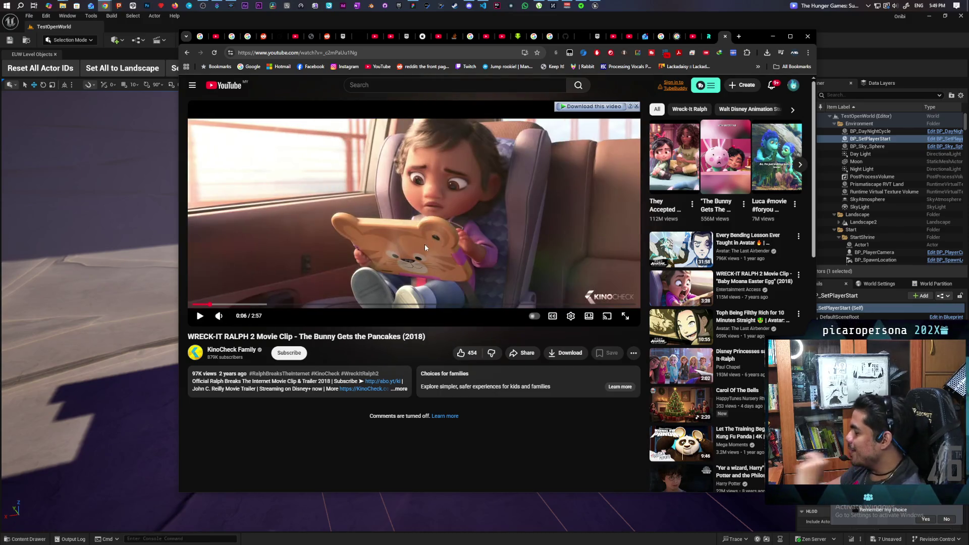
{"action": "key", "text": "Left"}
{"action": "key", "text": "Right"}
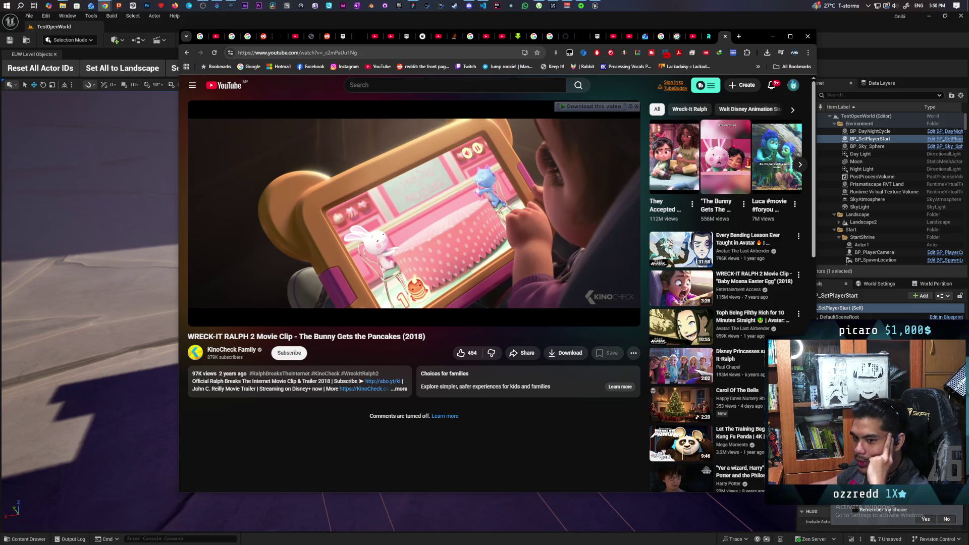
Resume the clip, pause it at 0:42, and minimize Chrome to return to Unreal
{"action": "mouse_move", "coordinate": [492, 234]}
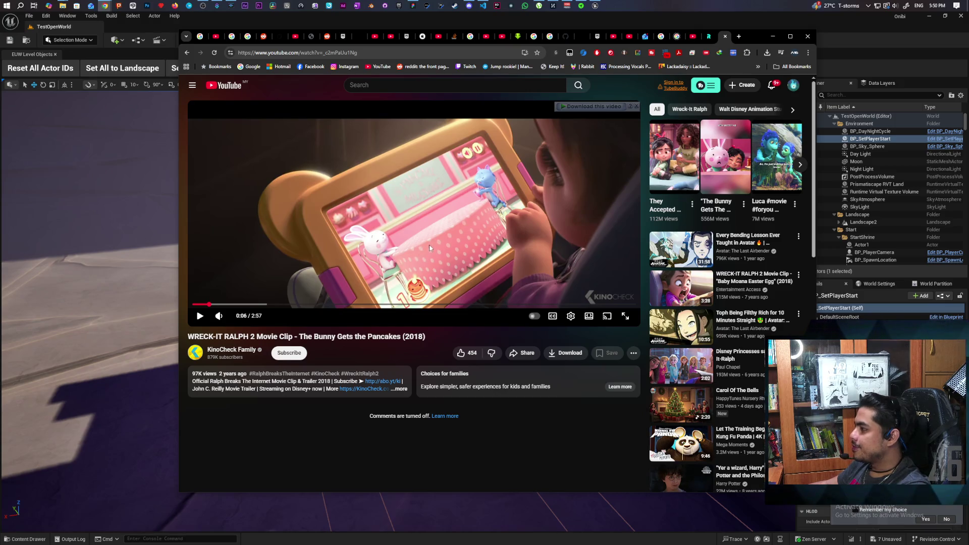
{"action": "left_click", "coordinate": [435, 256]}
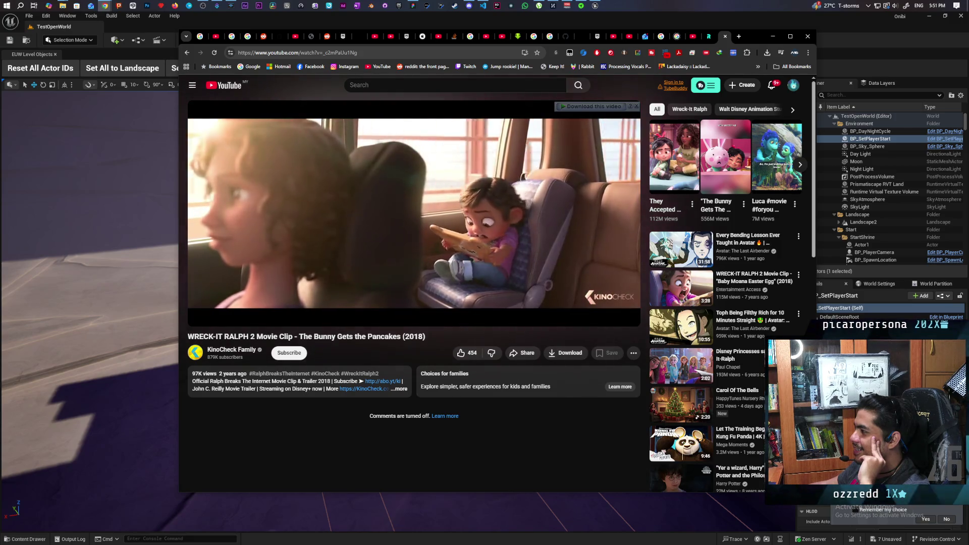
{"action": "left_click", "coordinate": [471, 226]}
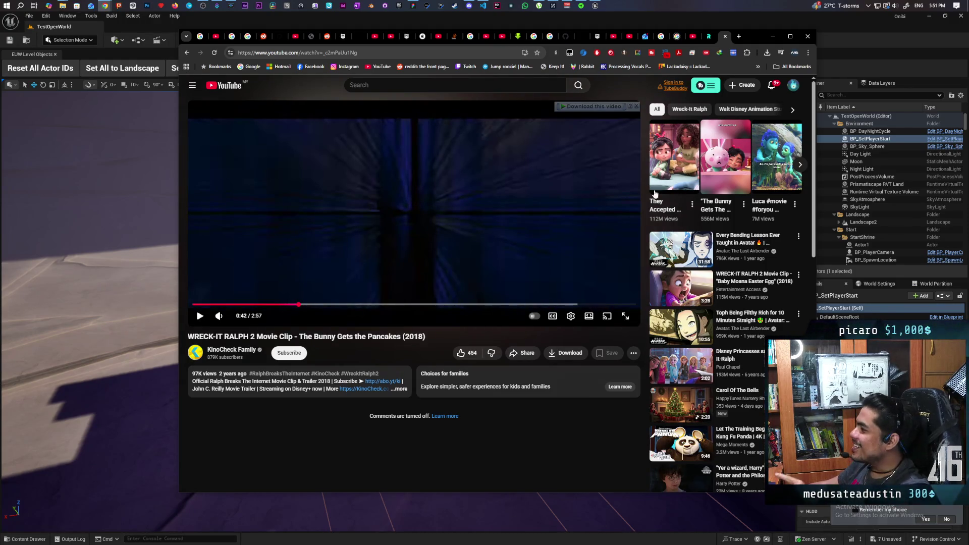
{"action": "left_click", "coordinate": [773, 36]}
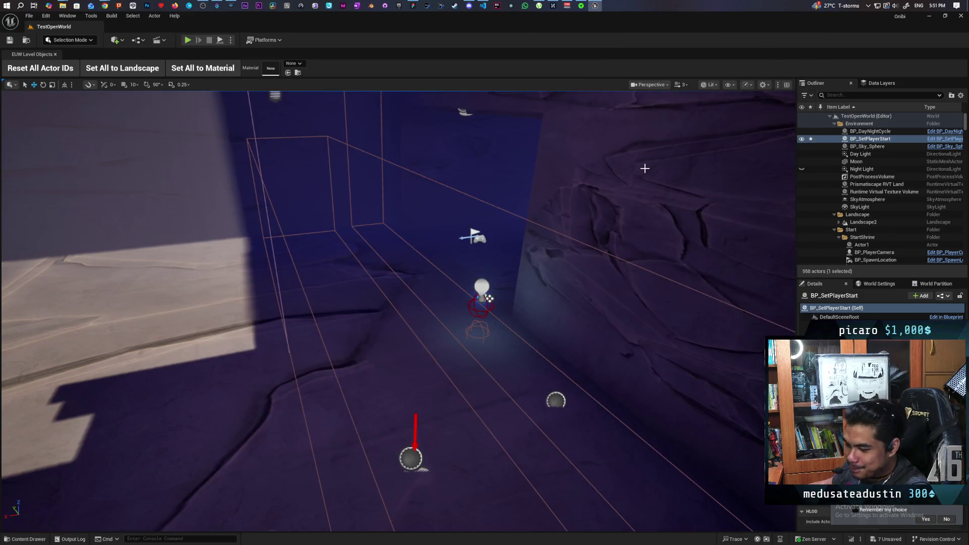
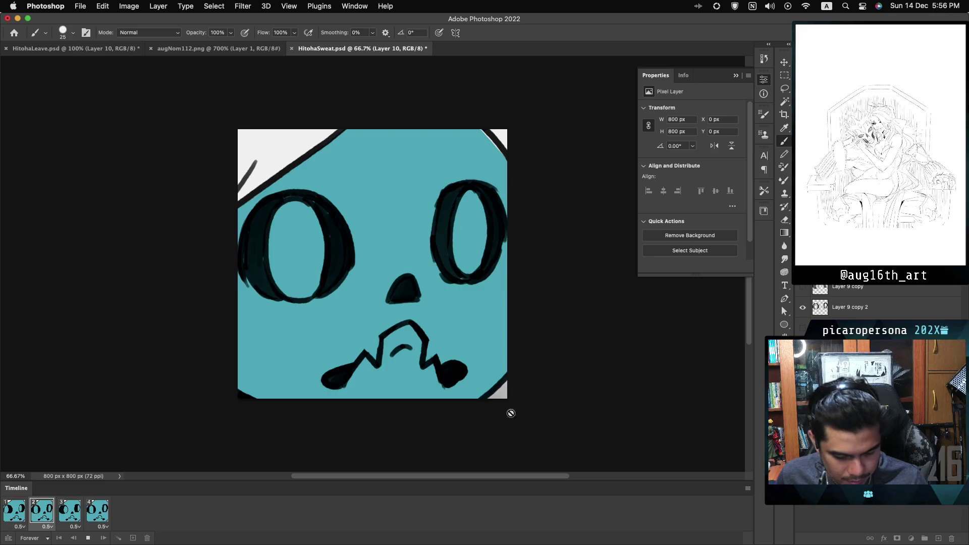
Stop playback on frame 1, then show and select both Layer 9 copy eye layers
{"action": "key", "text": "space"}
{"action": "left_click", "coordinate": [14, 508]}
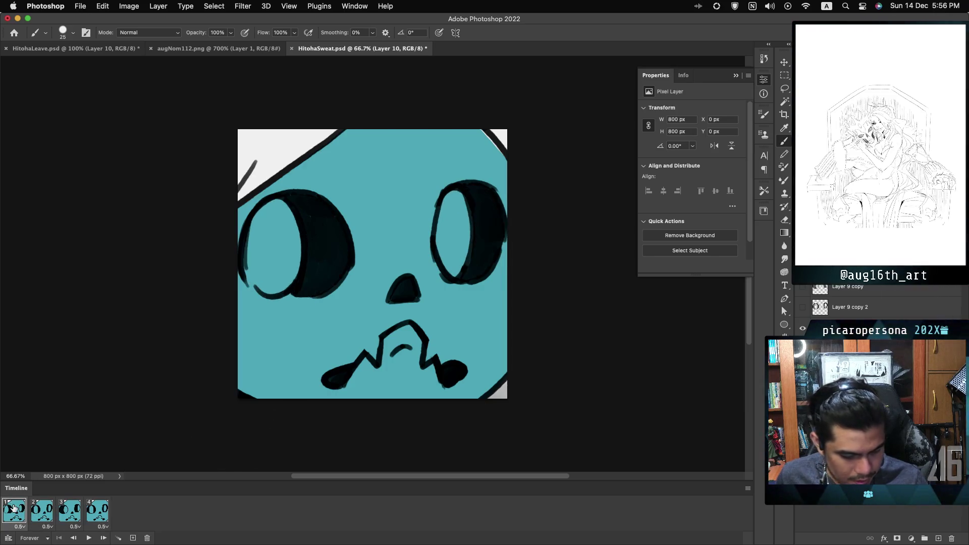
{"action": "left_click_drag", "start_coordinate": [803, 286], "coordinate": [803, 307]}
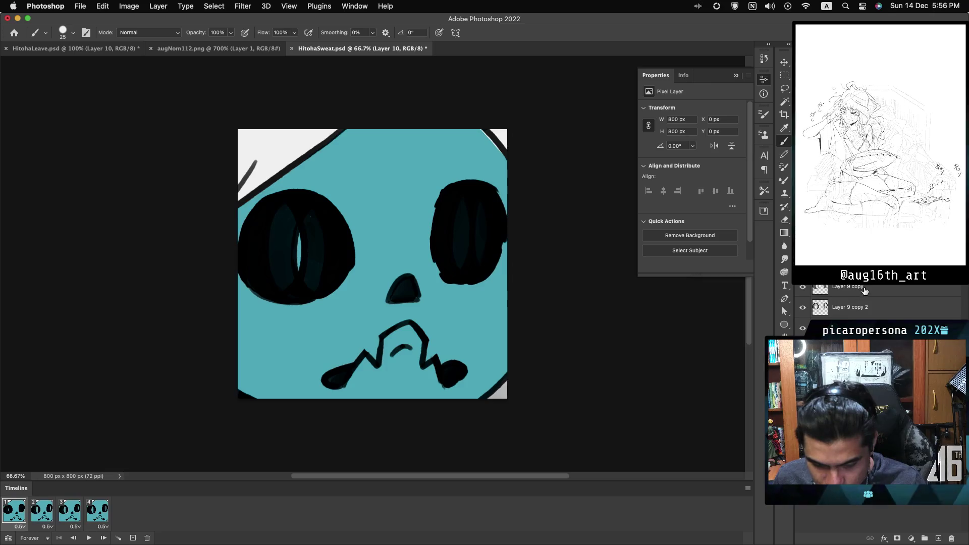
{"action": "left_click", "coordinate": [848, 288]}
{"action": "key", "text": "super+alt+a"}
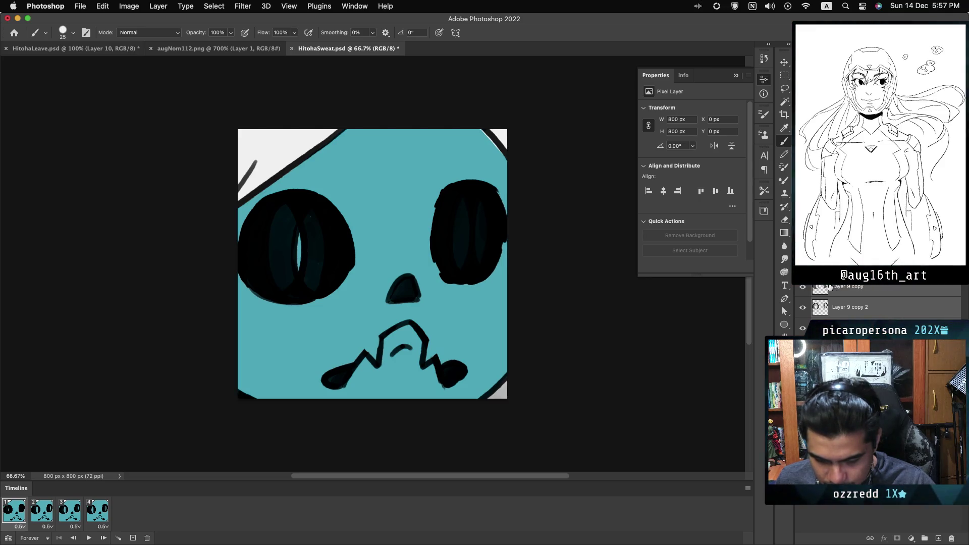
Sample the reddish tone c88076 from augNom112.png as the foreground colour
{"action": "left_click", "coordinate": [206, 51]}
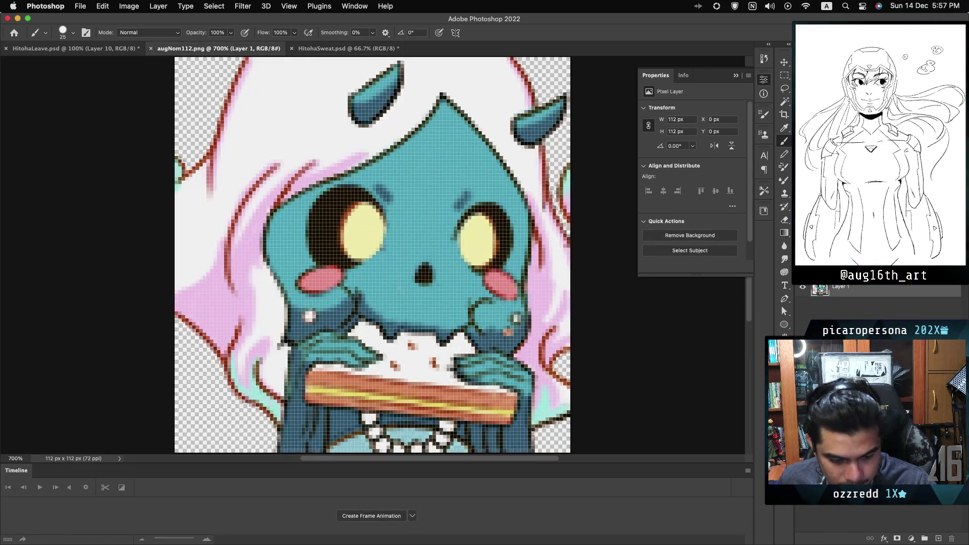
{"action": "left_click", "coordinate": [784, 353]}
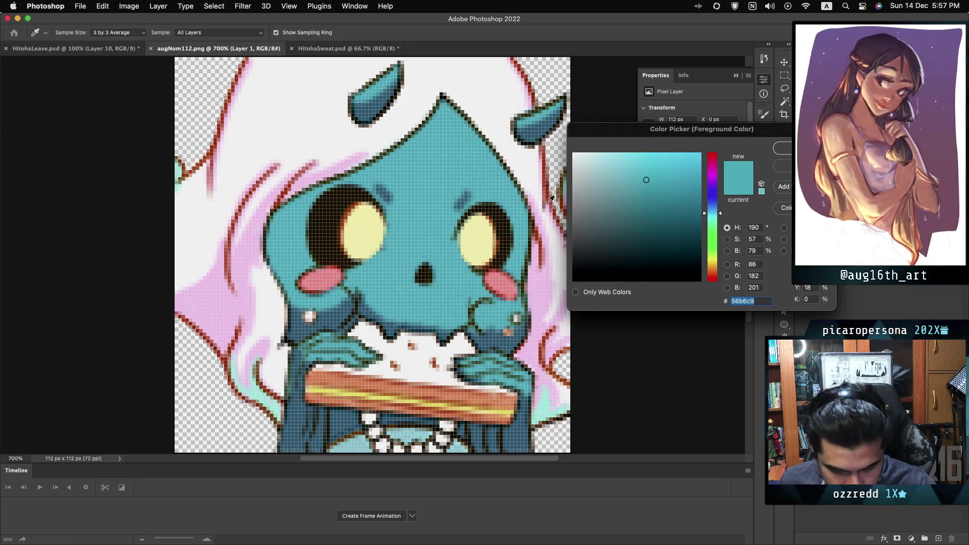
{"action": "left_click", "coordinate": [545, 164]}
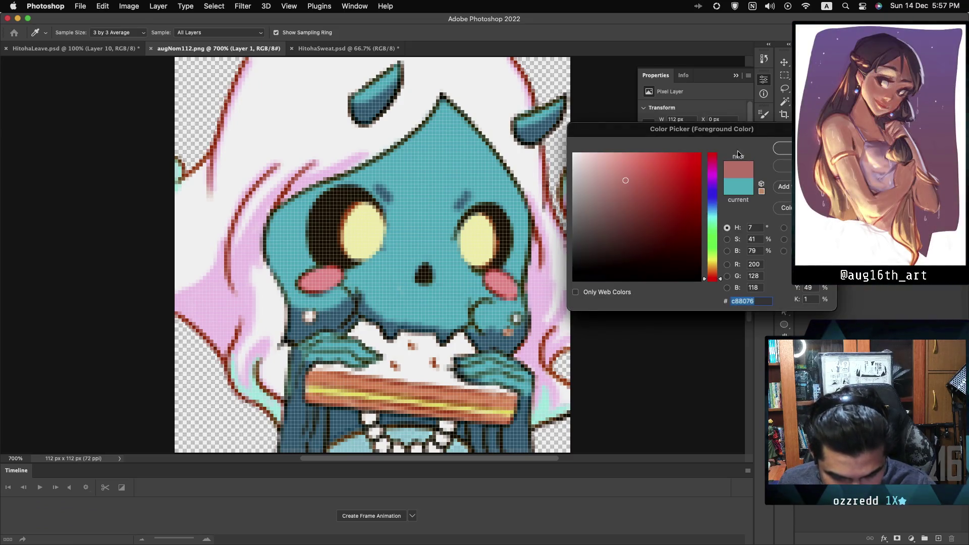
{"action": "left_click", "coordinate": [785, 151]}
{"action": "left_click", "coordinate": [348, 48]}
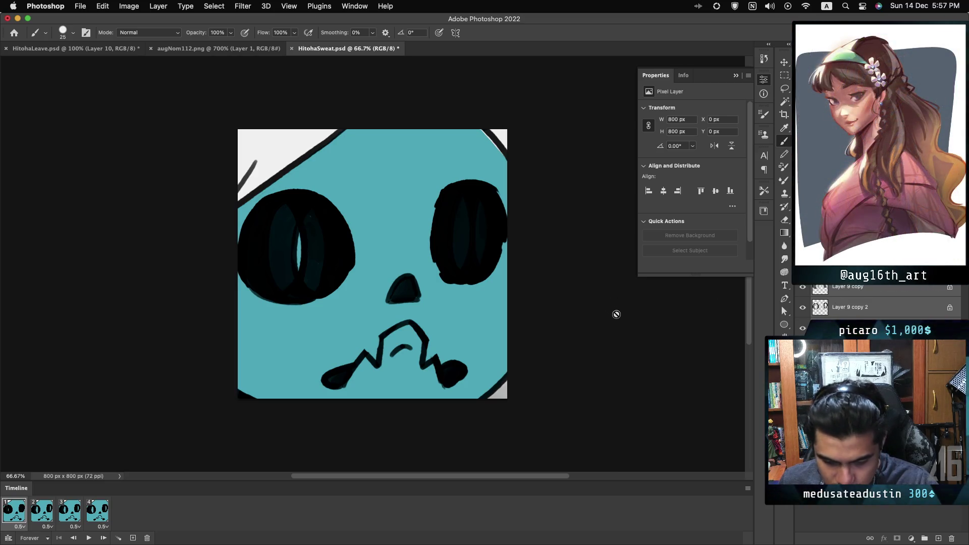
Fill the eye, pupil, nose, mouth and outline layers with the reddish colour
{"action": "left_click", "coordinate": [878, 286]}
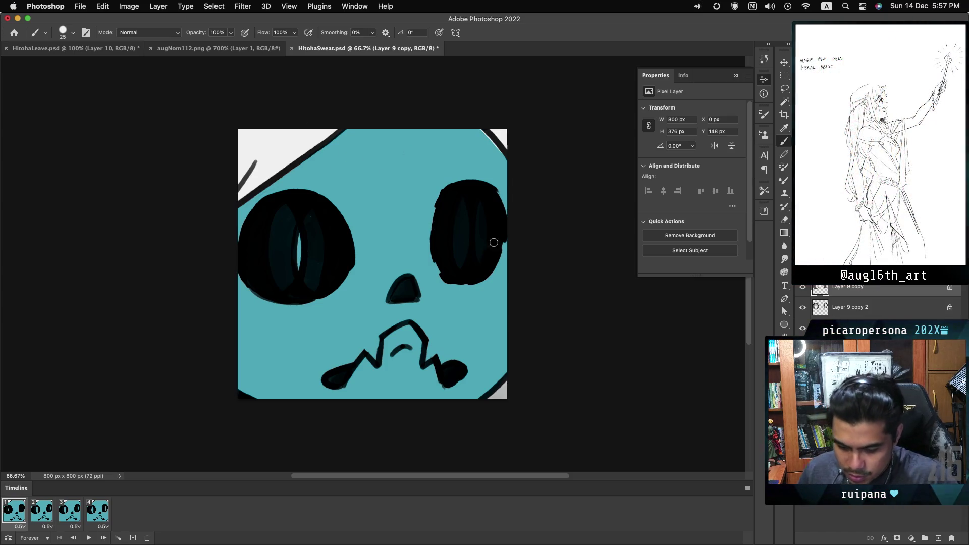
{"action": "key", "text": "alt+bracketleft"}
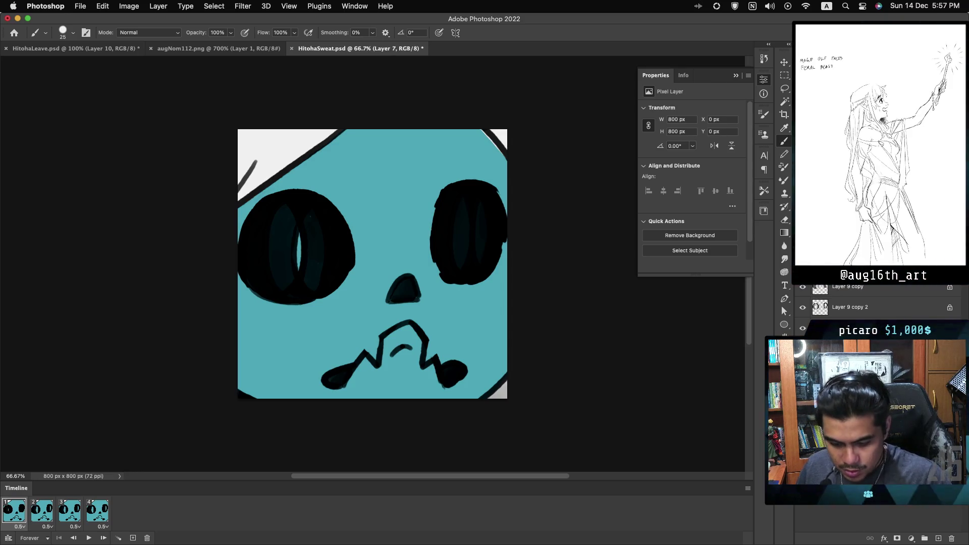
{"action": "left_click", "coordinate": [871, 292]}
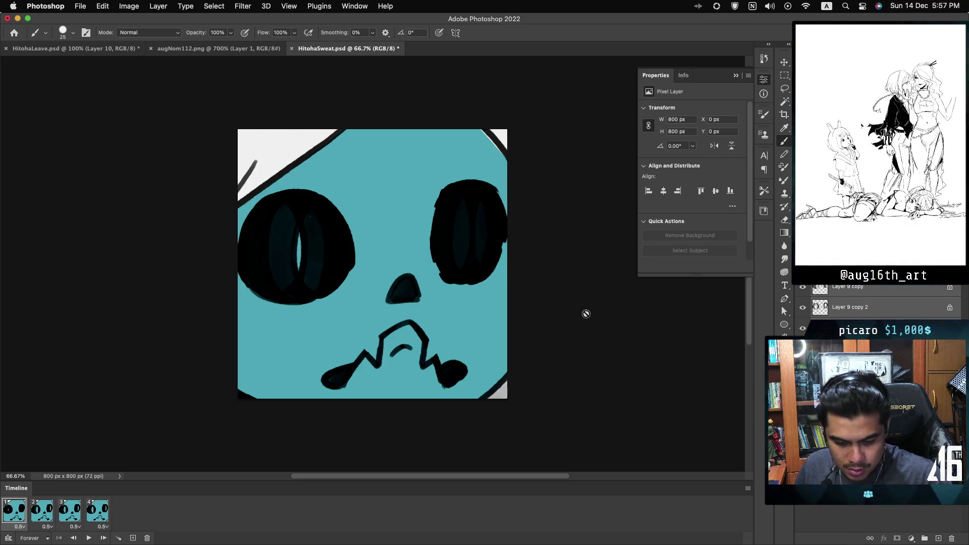
{"action": "left_click", "coordinate": [858, 307]}
{"action": "key", "text": "shift+alt+BackSpace"}
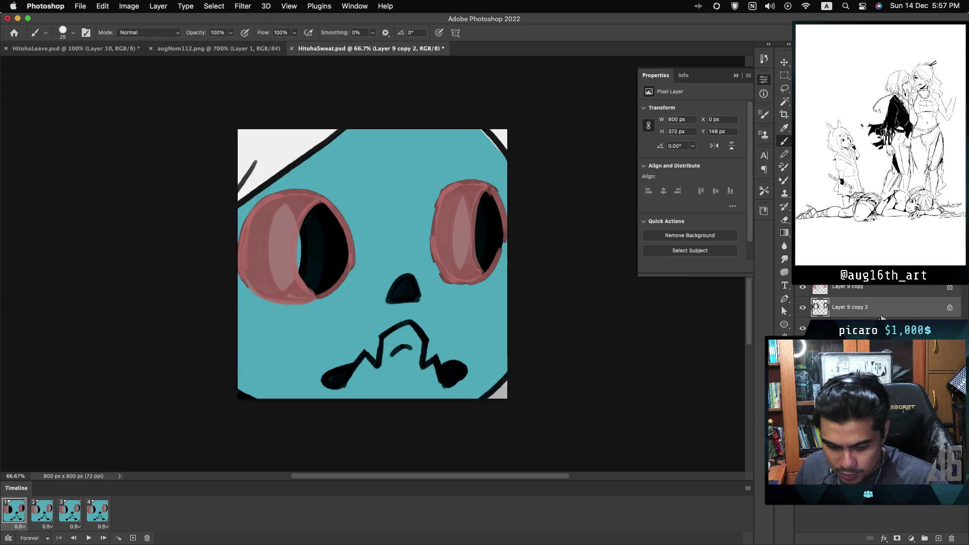
{"action": "key", "text": "alt+bracketleft"}
{"action": "key", "text": "shift+alt+BackSpace"}
{"action": "key", "text": "alt+bracketleft"}
{"action": "key", "text": "shift+alt+BackSpace"}
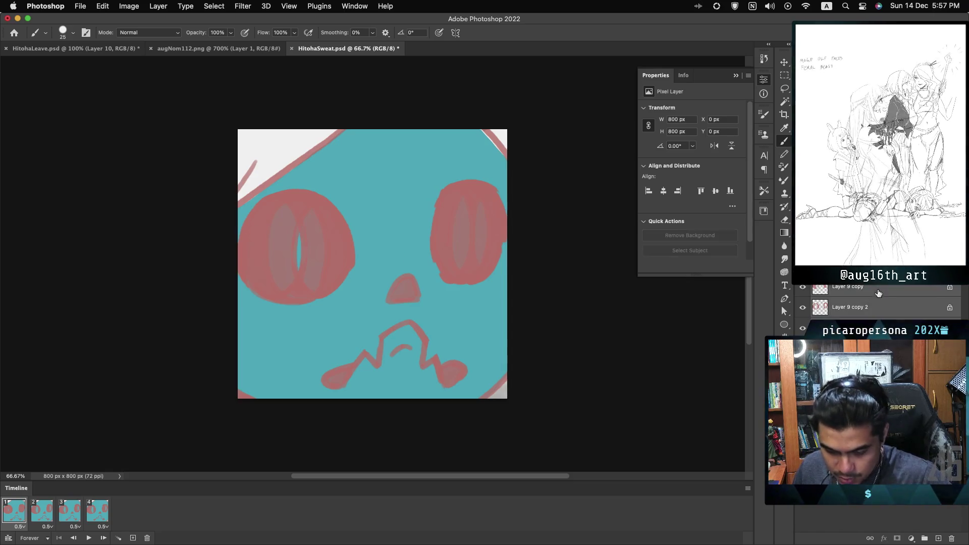
Give the reddish layers a Multiply-type darkening blend mode and add a new empty layer
{"action": "left_click", "coordinate": [817, 241]}
{"action": "left_click", "coordinate": [818, 275]}
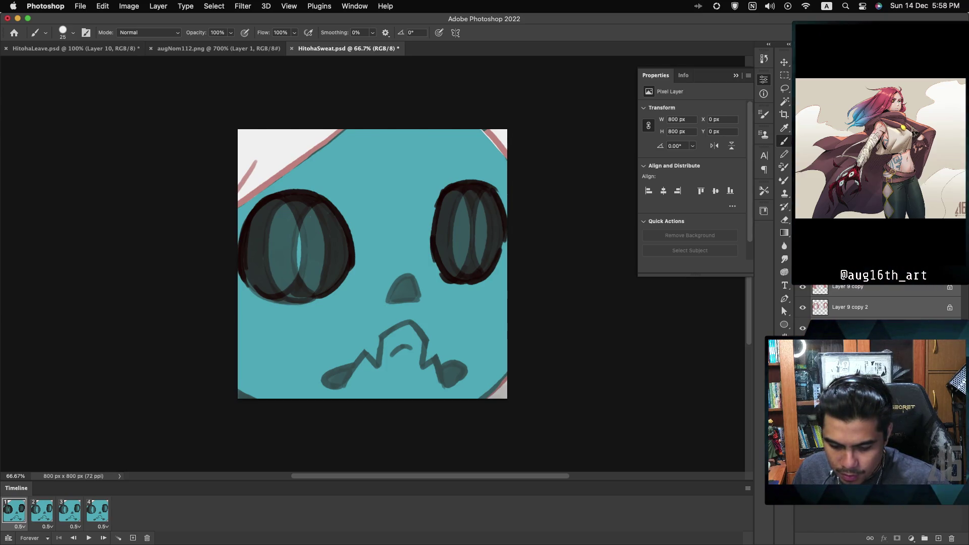
{"action": "left_click", "coordinate": [884, 291]}
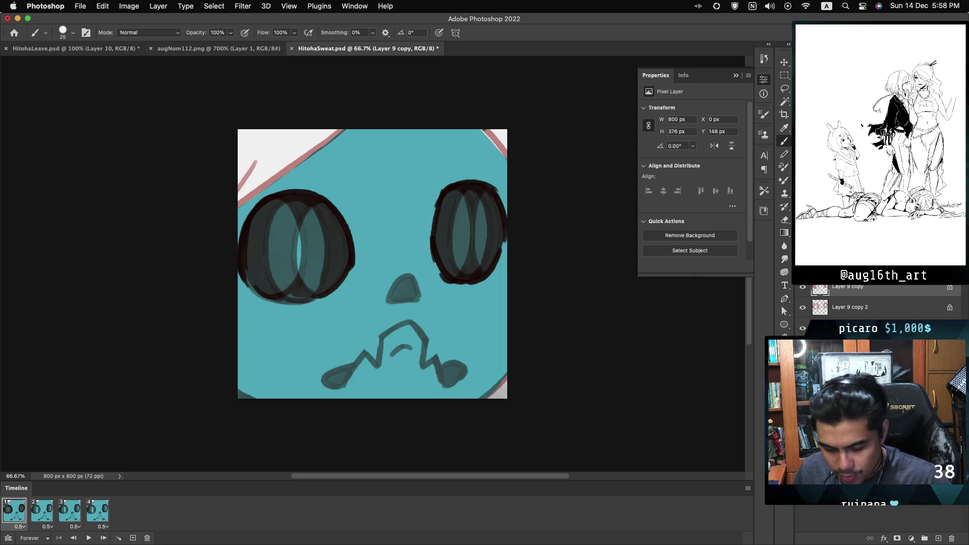
{"action": "left_click", "coordinate": [858, 266]}
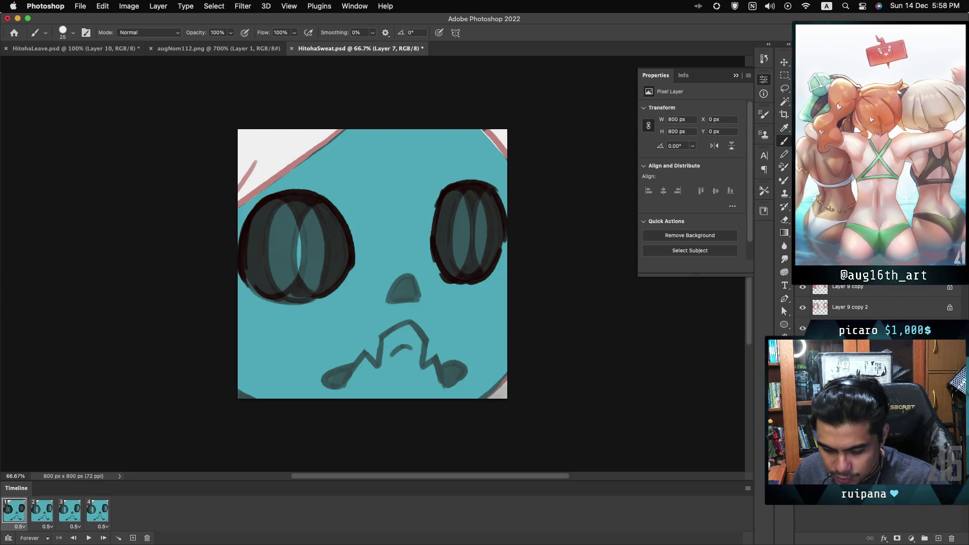
{"action": "left_click", "coordinate": [858, 429]}
{"action": "left_click", "coordinate": [937, 537]}
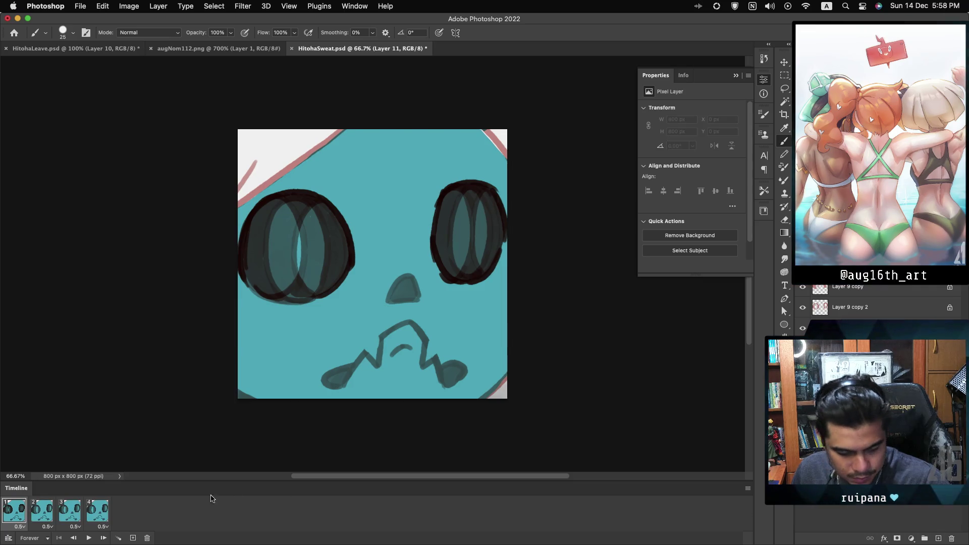
Hide both dark pupil layers, select Layer 11, and sample pale yellow fffca9 from augNom112's eyes
{"action": "left_click_drag", "start_coordinate": [803, 288], "coordinate": [803, 307]}
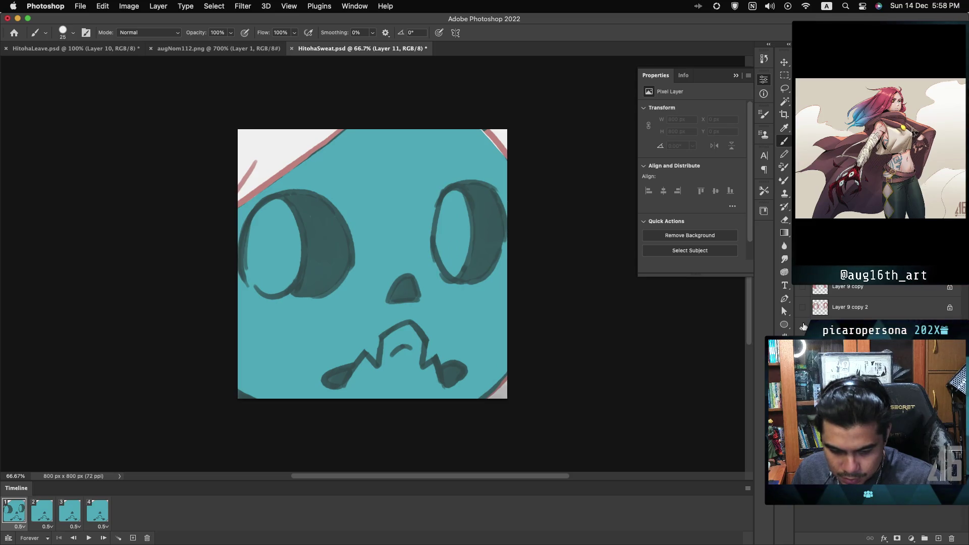
{"action": "left_click", "coordinate": [803, 328]}
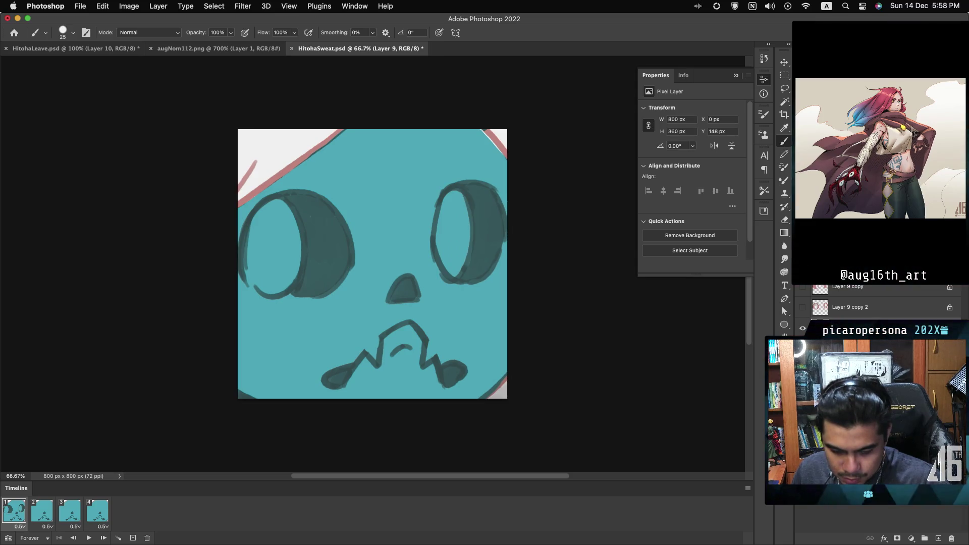
{"action": "left_click", "coordinate": [858, 266]}
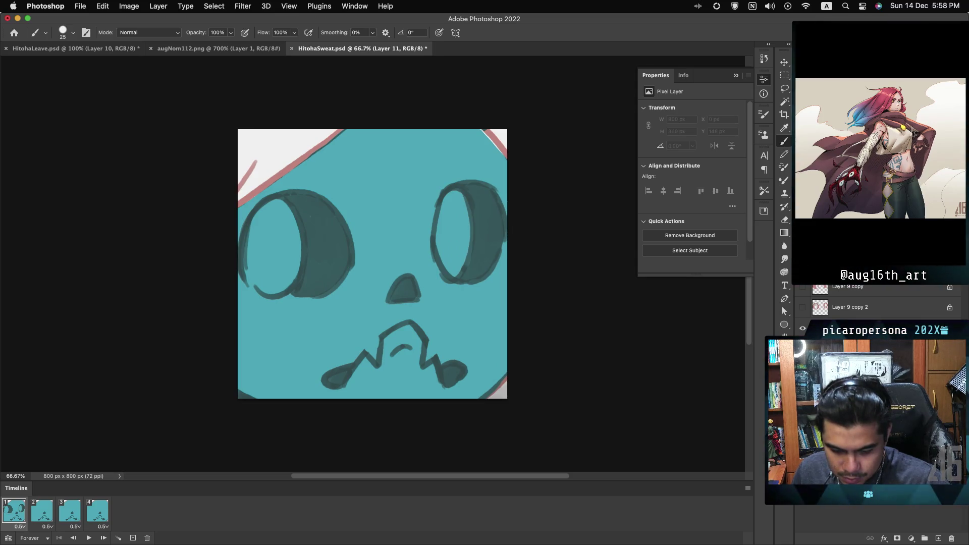
{"action": "left_click", "coordinate": [264, 49]}
{"action": "left_click", "coordinate": [783, 382]}
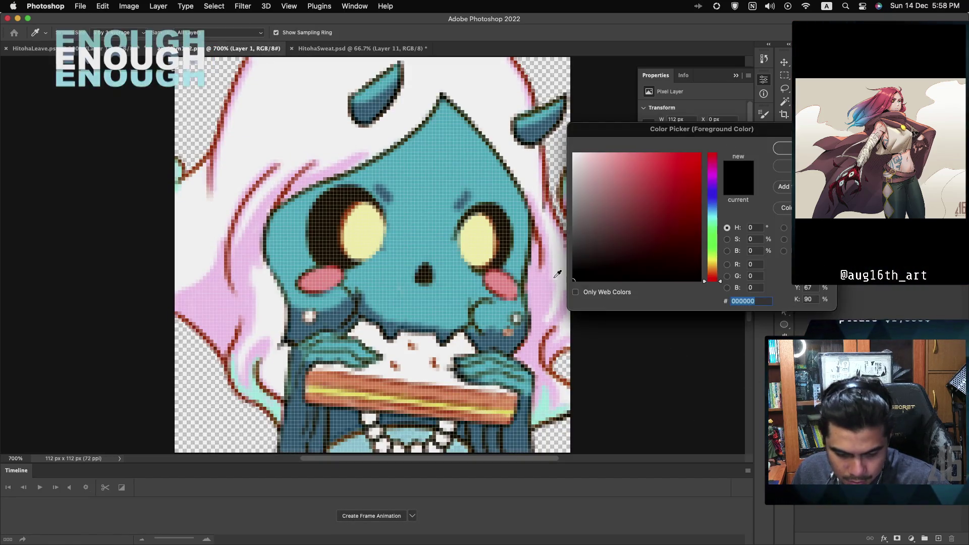
{"action": "left_click", "coordinate": [477, 237]}
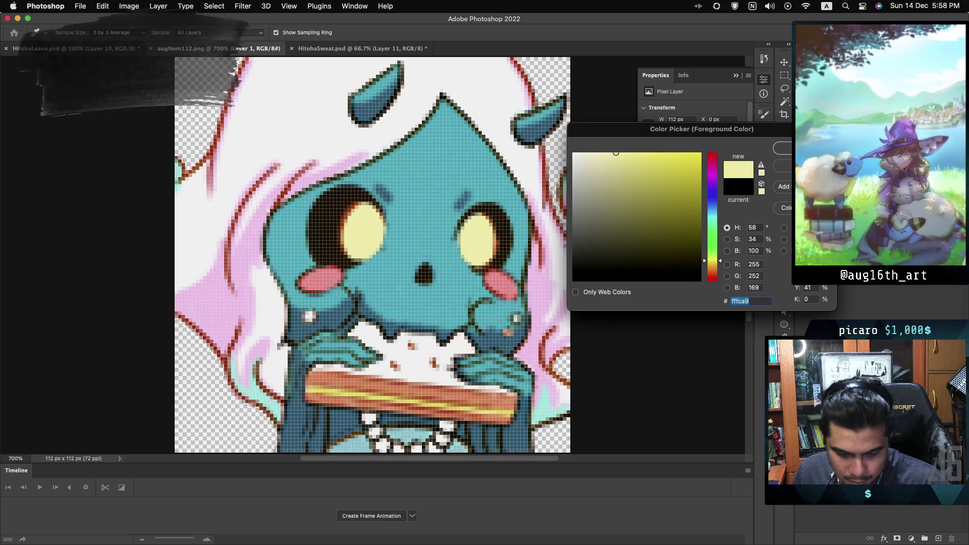
{"action": "left_click", "coordinate": [782, 148]}
{"action": "left_click", "coordinate": [305, 50]}
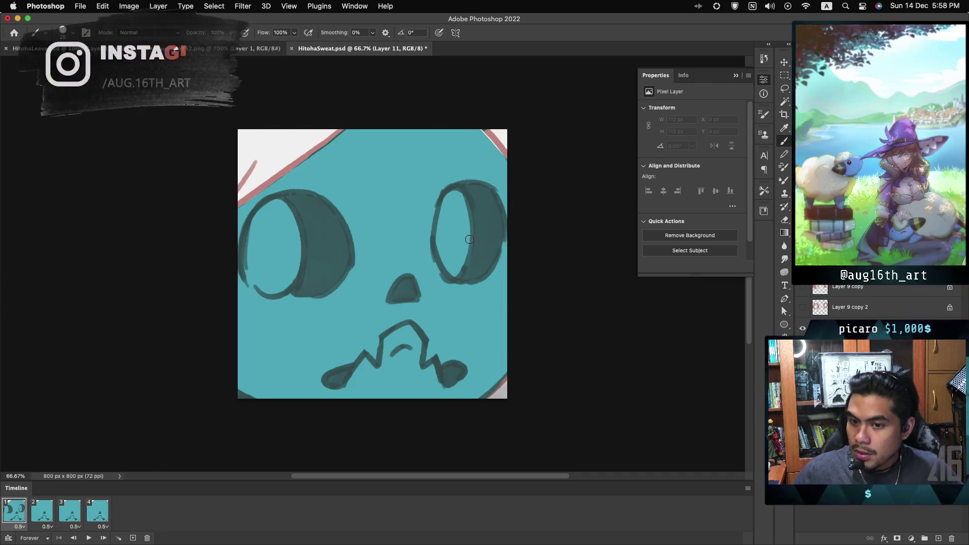
Brush pale yellow into the right and left eyes, shrinking the brush from 150 to 90
{"action": "mouse_move", "coordinate": [448, 212]}
{"action": "left_mouse_down"}
{"action": "mouse_move", "coordinate": [451, 246]}
{"action": "mouse_move", "coordinate": [438, 209]}
{"action": "mouse_move", "coordinate": [444, 250]}
{"action": "mouse_move", "coordinate": [451, 258]}
{"action": "mouse_move", "coordinate": [464, 245]}
{"action": "mouse_move", "coordinate": [457, 269]}
{"action": "mouse_move", "coordinate": [450, 206]}
{"action": "left_mouse_up"}
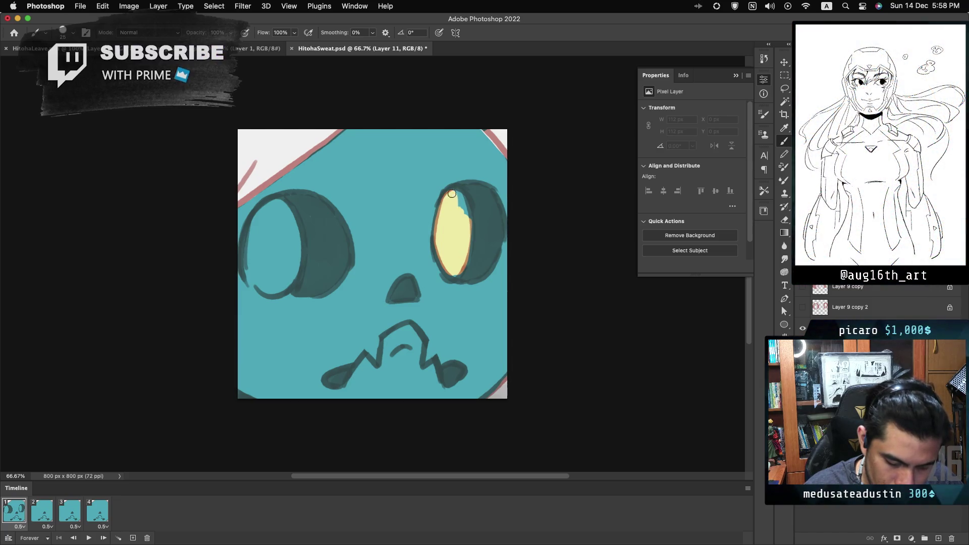
{"action": "left_click_drag", "start_coordinate": [460, 219], "coordinate": [465, 203]}
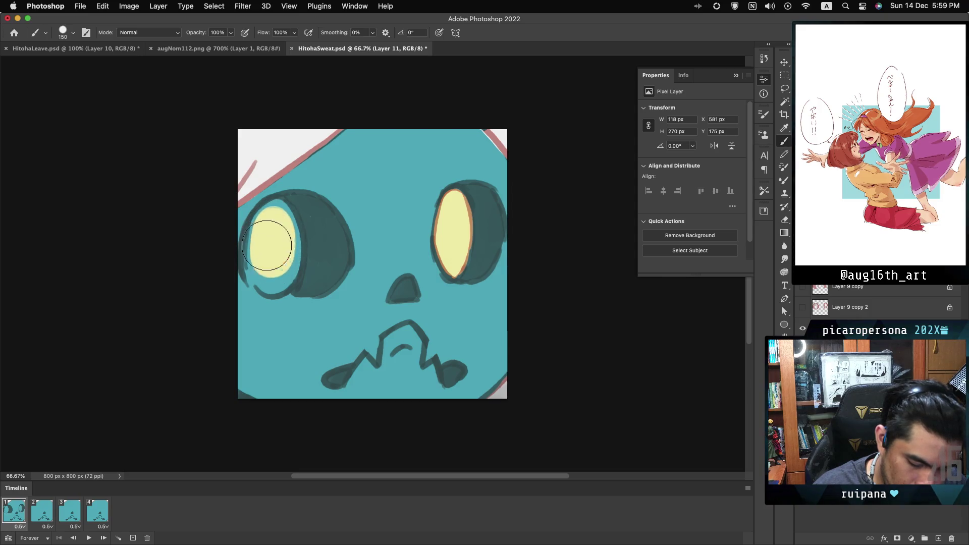
{"action": "mouse_move", "coordinate": [266, 246]}
{"action": "left_mouse_down"}
{"action": "mouse_move", "coordinate": [268, 237]}
{"action": "mouse_move", "coordinate": [270, 276]}
{"action": "mouse_move", "coordinate": [276, 256]}
{"action": "left_mouse_up"}
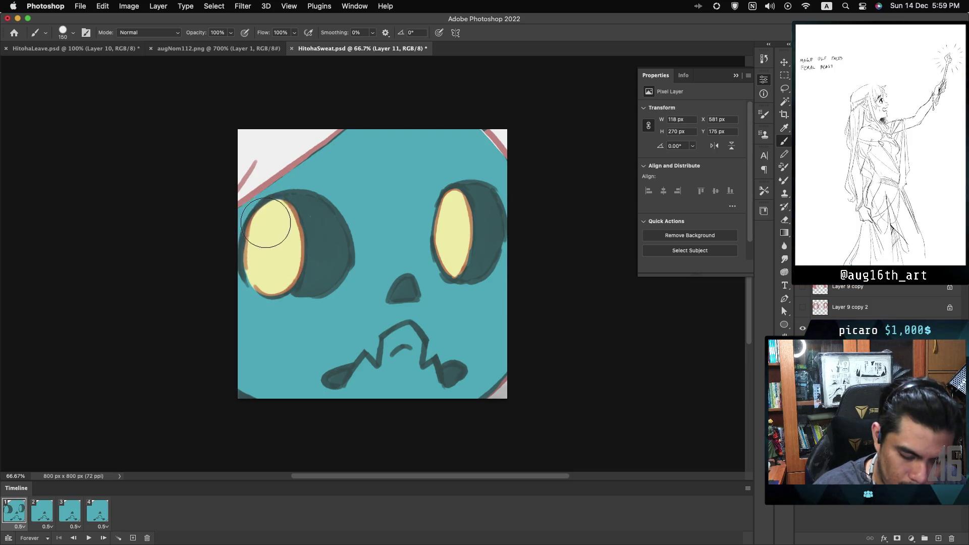
{"action": "key", "text": "bracketleft"}
{"action": "key", "text": "bracketleft"}
{"action": "key", "text": "bracketleft"}
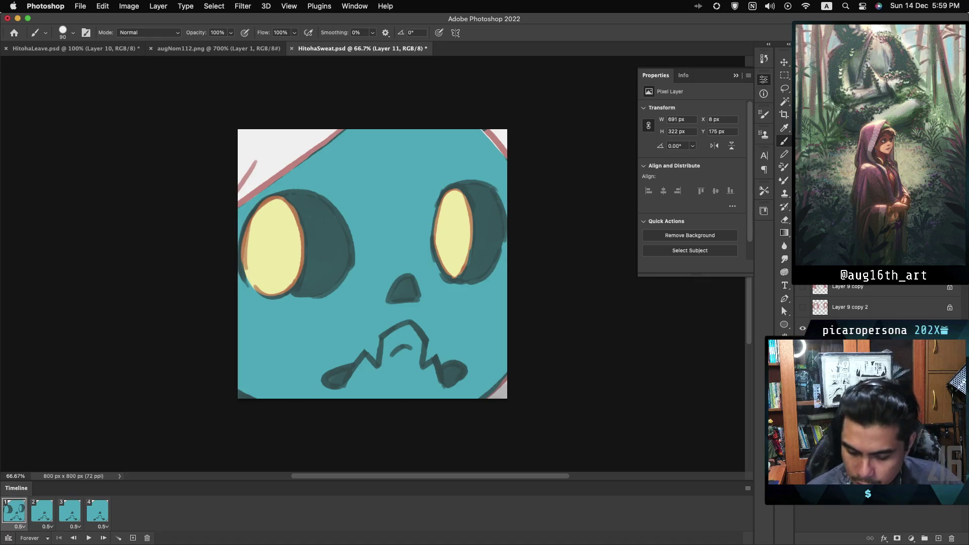
{"action": "key", "text": "alt+bracketleft"}
{"action": "key", "text": "alt+bracketleft"}
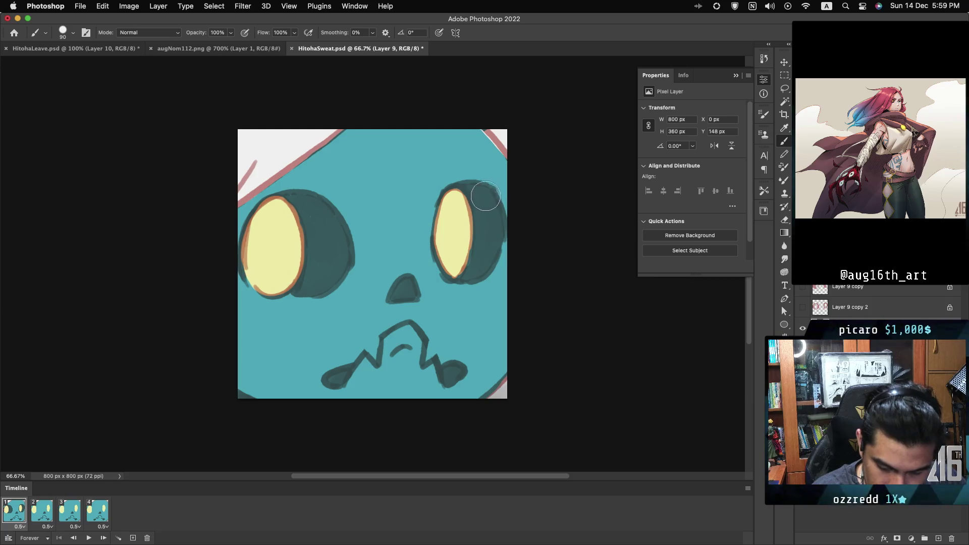
Shade the sides and tops of both eyes with black
{"action": "mouse_move", "coordinate": [486, 196]}
{"action": "left_mouse_down"}
{"action": "mouse_move", "coordinate": [500, 238]}
{"action": "mouse_move", "coordinate": [472, 284]}
{"action": "mouse_move", "coordinate": [461, 274]}
{"action": "mouse_move", "coordinate": [477, 269]}
{"action": "left_mouse_up"}
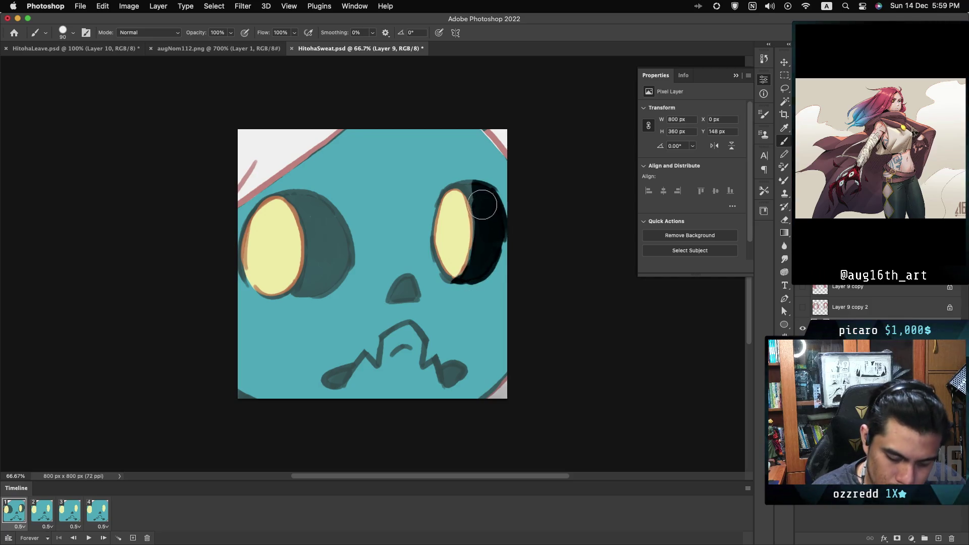
{"action": "mouse_move", "coordinate": [483, 205]}
{"action": "left_mouse_down"}
{"action": "mouse_move", "coordinate": [471, 185]}
{"action": "mouse_move", "coordinate": [447, 180]}
{"action": "left_mouse_up"}
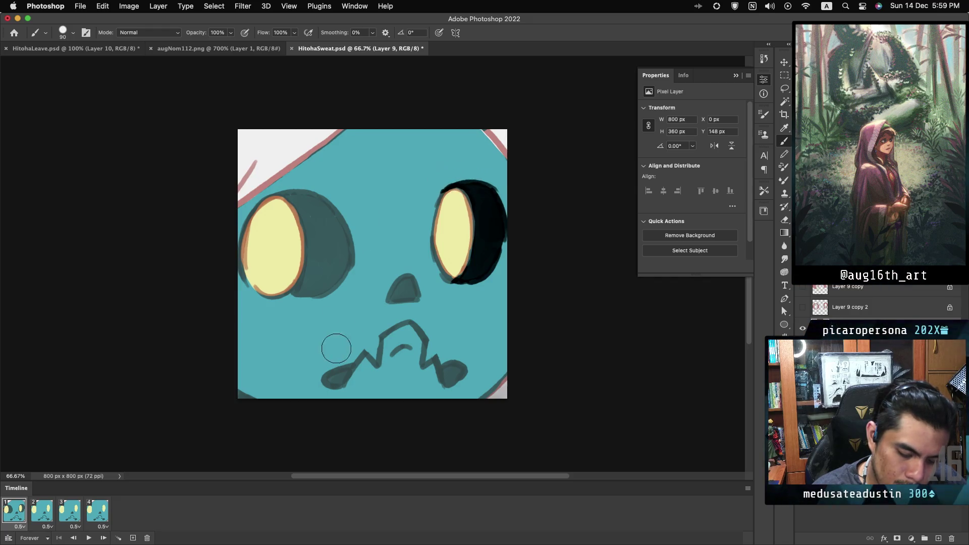
{"action": "mouse_move", "coordinate": [326, 229]}
{"action": "left_mouse_down"}
{"action": "mouse_move", "coordinate": [338, 245]}
{"action": "mouse_move", "coordinate": [300, 303]}
{"action": "mouse_move", "coordinate": [308, 285]}
{"action": "left_mouse_up"}
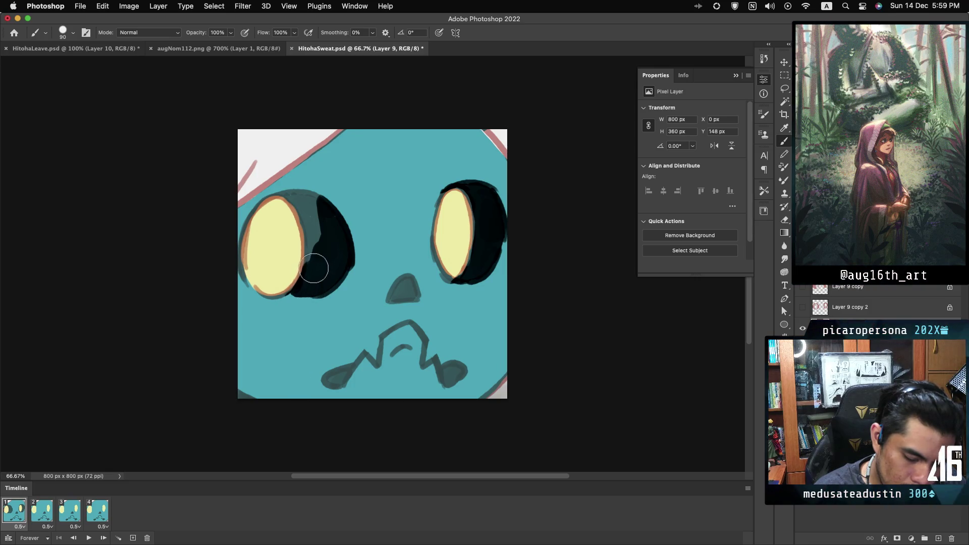
{"action": "left_click_drag", "start_coordinate": [316, 250], "coordinate": [314, 222]}
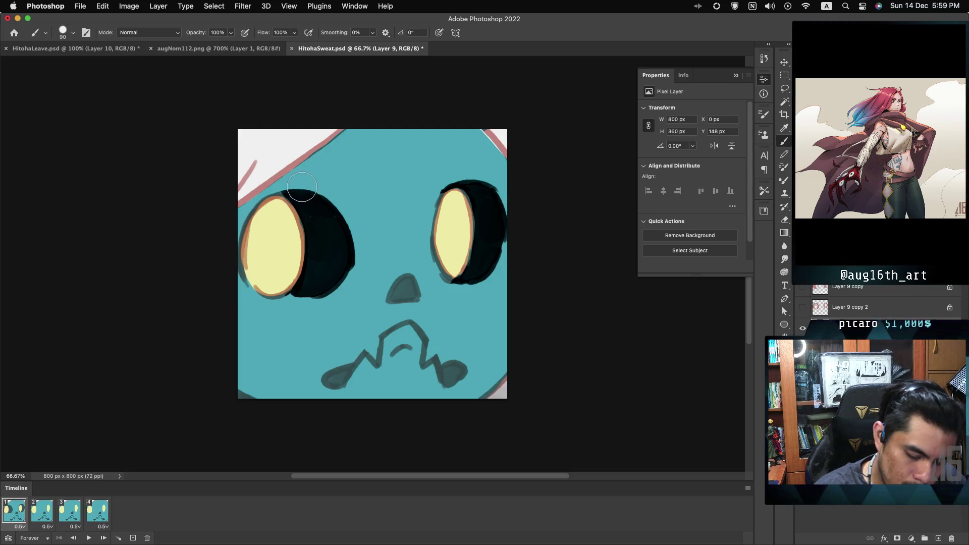
{"action": "left_click_drag", "start_coordinate": [299, 194], "coordinate": [291, 188]}
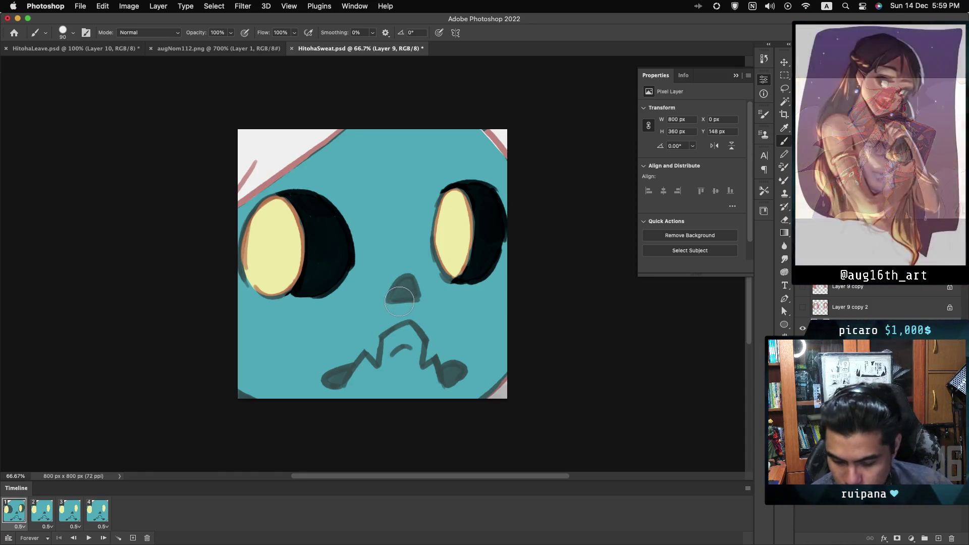
Fill the nose black and retrace the wavy mouth in black, then glance at augNom112.png
{"action": "mouse_move", "coordinate": [394, 288]}
{"action": "left_mouse_down"}
{"action": "mouse_move", "coordinate": [406, 291]}
{"action": "mouse_move", "coordinate": [389, 349]}
{"action": "mouse_move", "coordinate": [328, 379]}
{"action": "mouse_move", "coordinate": [432, 368]}
{"action": "mouse_move", "coordinate": [454, 375]}
{"action": "left_mouse_up"}
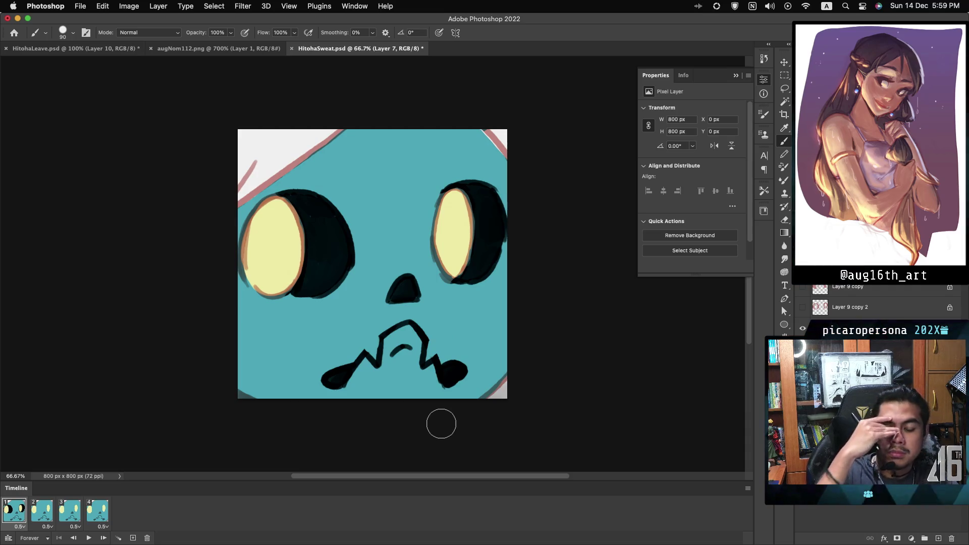
{"action": "key", "text": "alt+bracketright"}
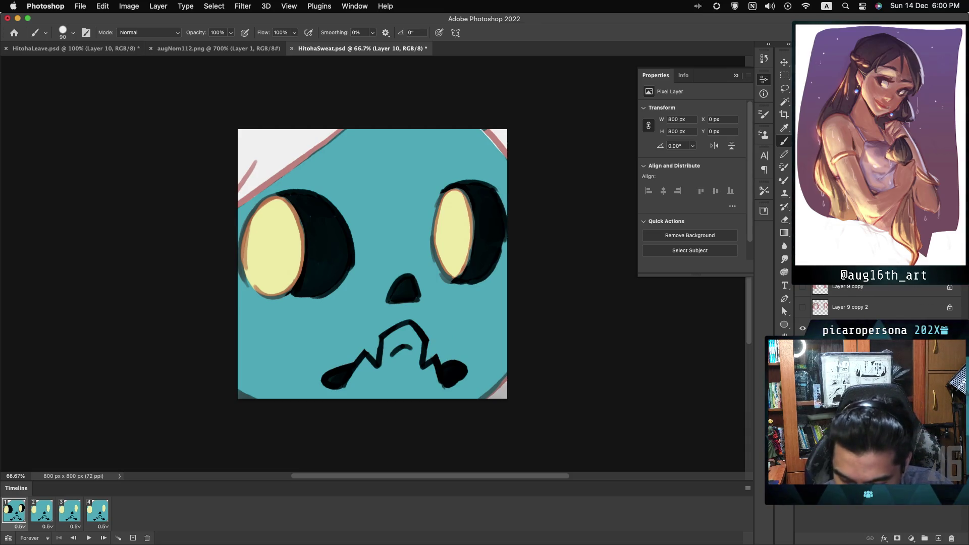
{"action": "key", "text": "ctrl+shift+Tab"}
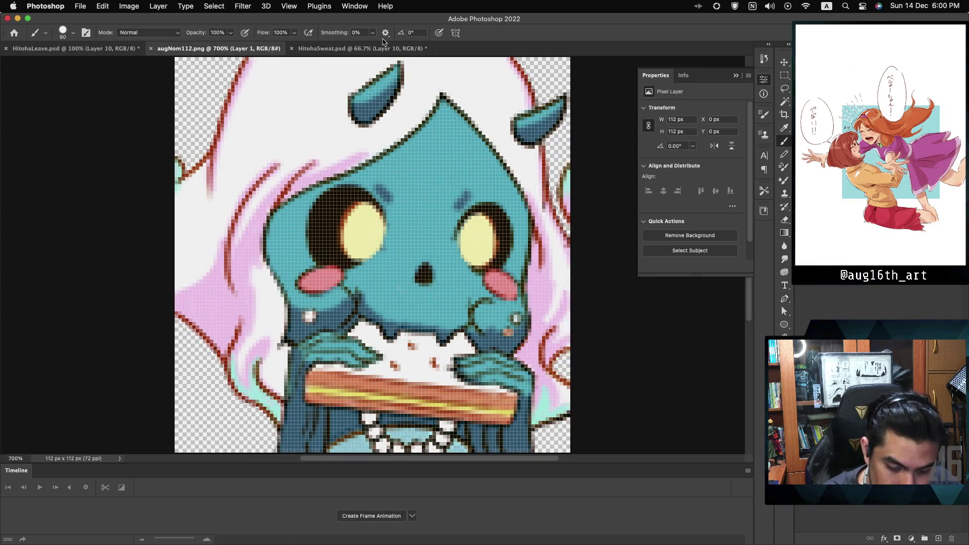
{"action": "left_click", "coordinate": [364, 49]}
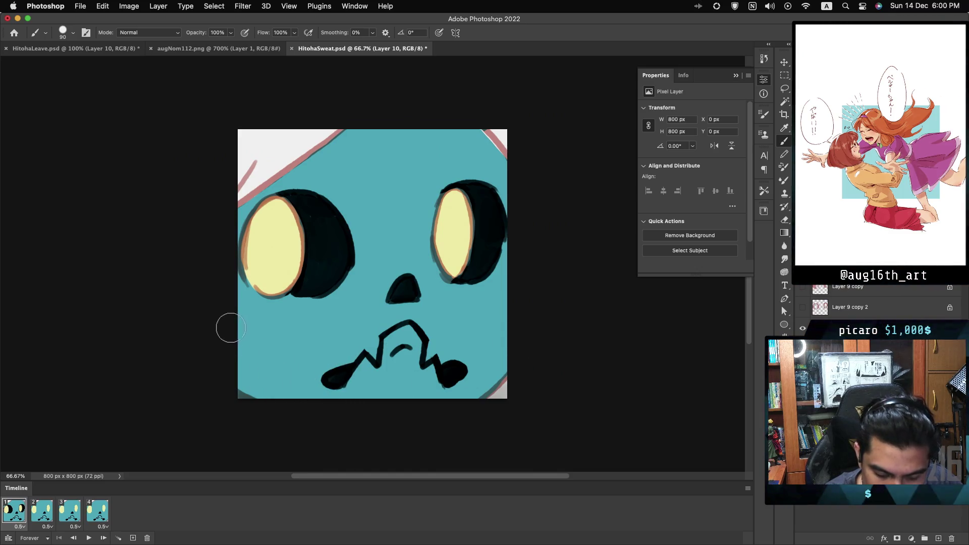
Paint a dark teal shadow band under the mouth and a second dark-blue sweat drop
{"action": "mouse_move", "coordinate": [274, 363]}
{"action": "left_mouse_down"}
{"action": "mouse_move", "coordinate": [318, 376]}
{"action": "mouse_move", "coordinate": [510, 346]}
{"action": "mouse_move", "coordinate": [443, 400]}
{"action": "left_mouse_up"}
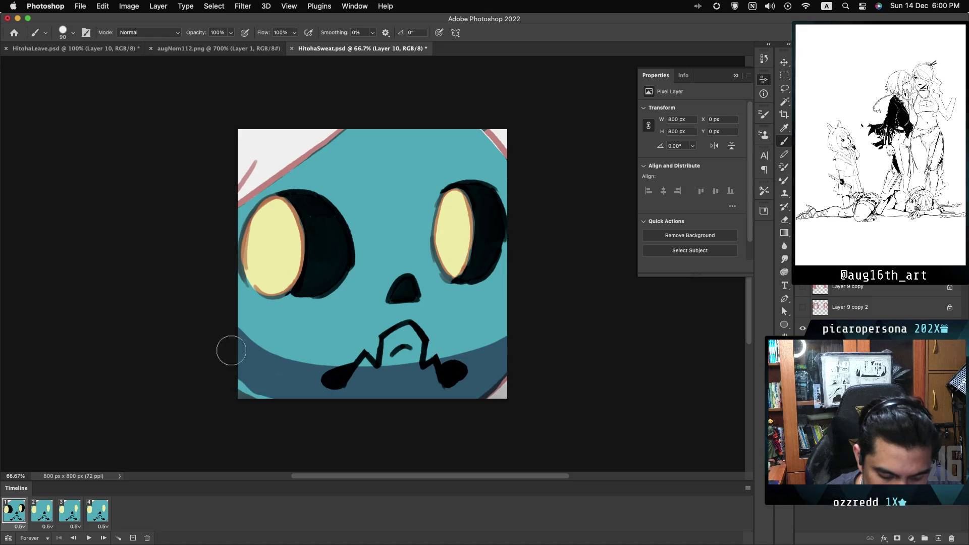
{"action": "mouse_move", "coordinate": [231, 350]}
{"action": "left_mouse_down"}
{"action": "mouse_move", "coordinate": [271, 391]}
{"action": "mouse_move", "coordinate": [249, 385]}
{"action": "left_mouse_up"}
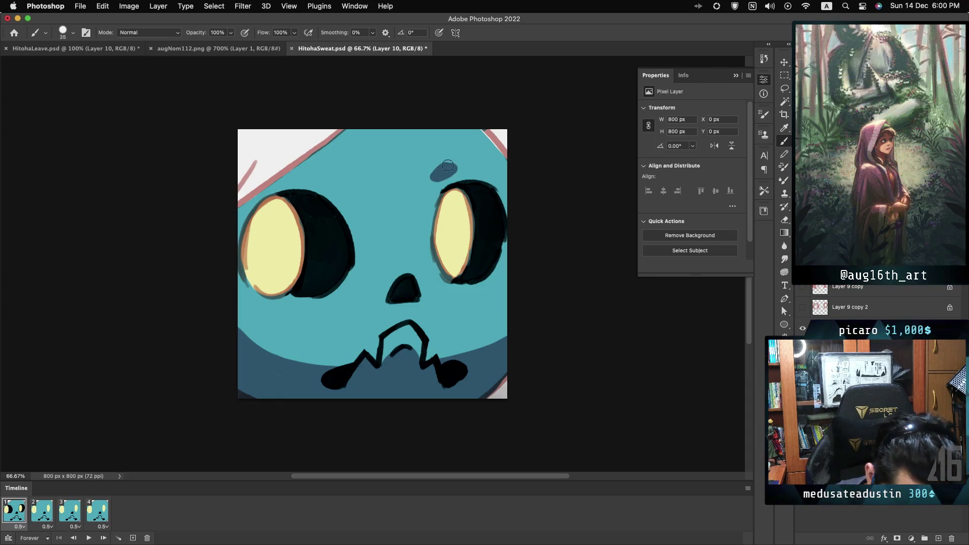
{"action": "left_click_drag", "start_coordinate": [334, 179], "coordinate": [345, 189]}
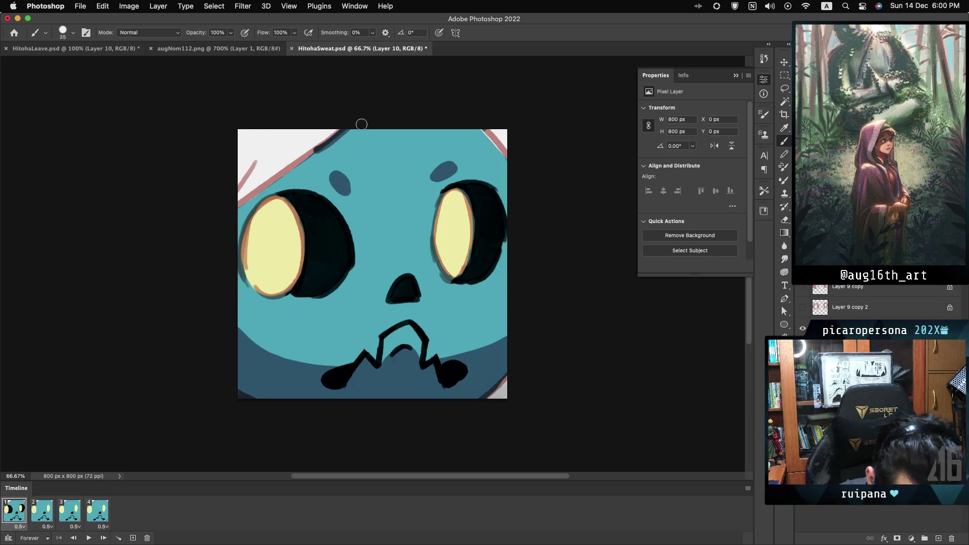
{"action": "key", "text": "ctrl+z"}
Recolour the top-left outline stroke dark blue and add a light pink stroke beside it
{"action": "left_click_drag", "start_coordinate": [321, 152], "coordinate": [358, 126]}
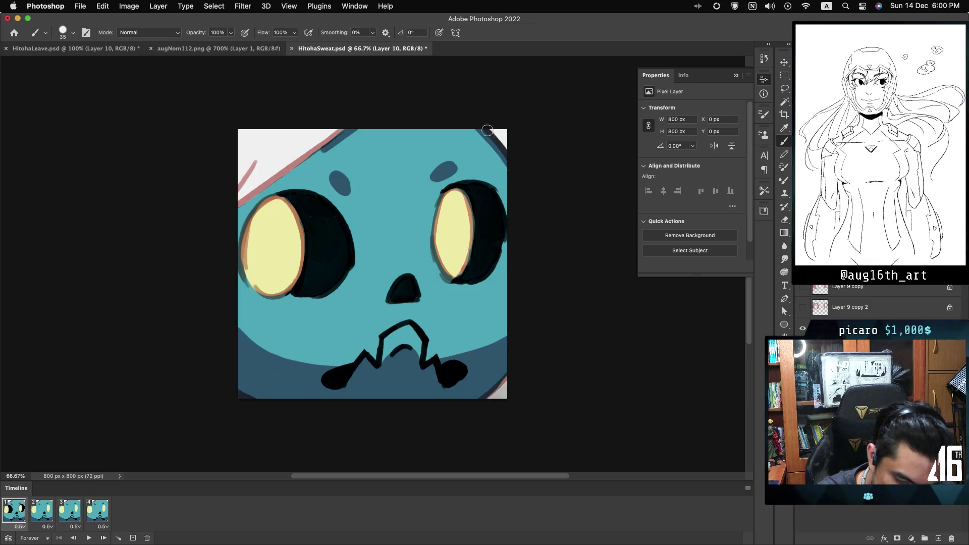
{"action": "left_click_drag", "start_coordinate": [341, 131], "coordinate": [301, 160]}
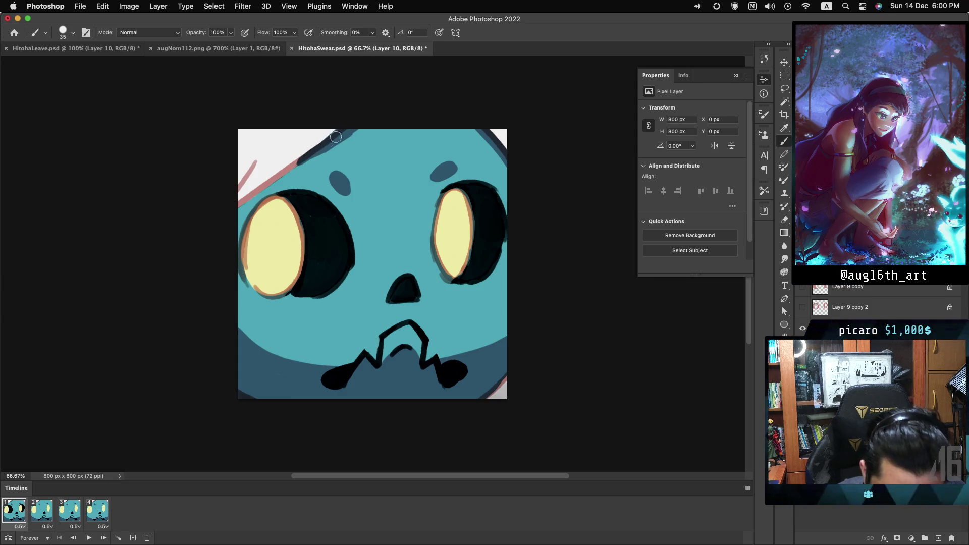
{"action": "left_click", "coordinate": [218, 49]}
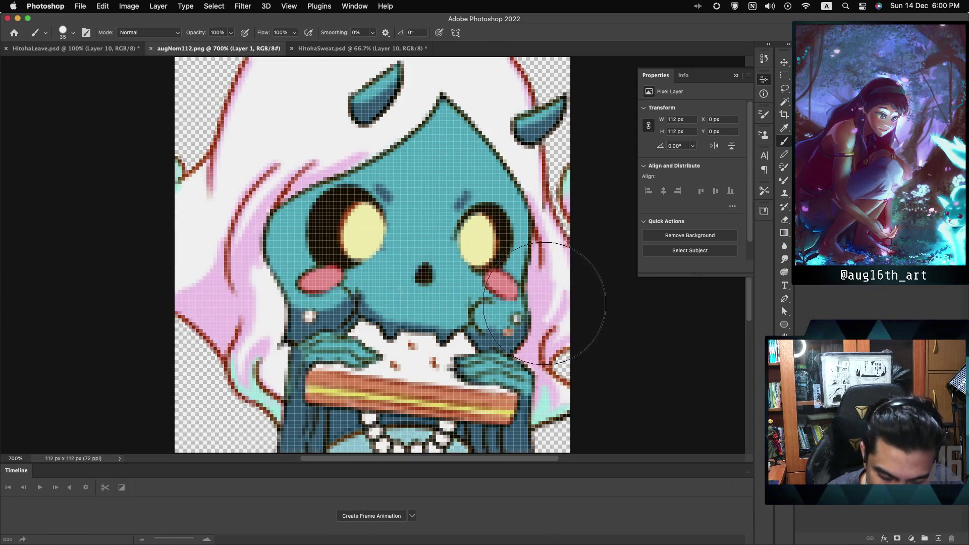
{"action": "left_click", "coordinate": [363, 49]}
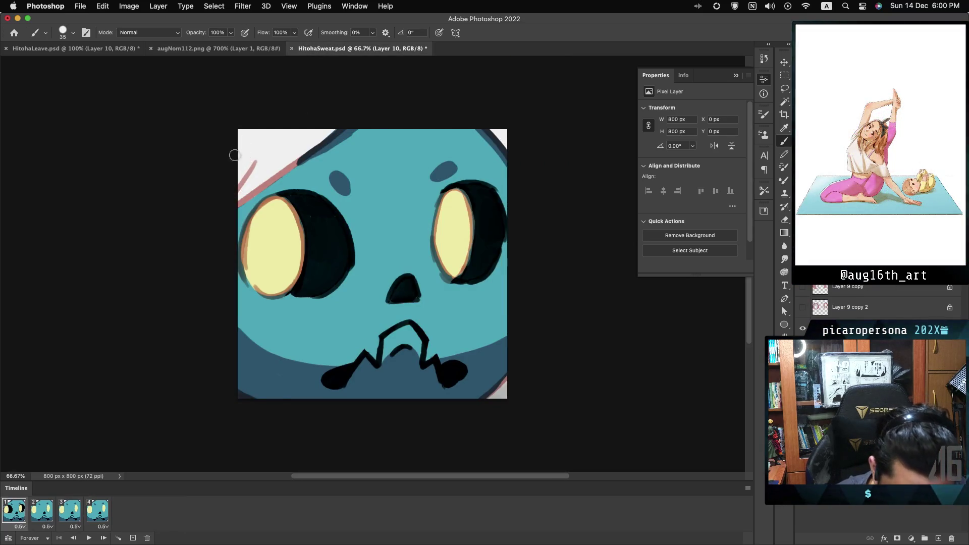
{"action": "left_click_drag", "start_coordinate": [288, 159], "coordinate": [240, 173]}
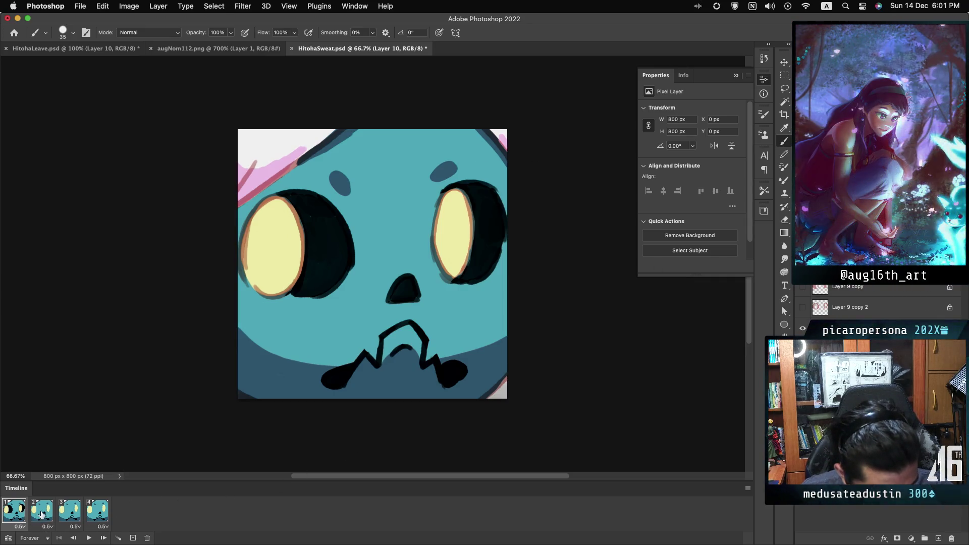
On frame 2, show the grey O sketch eyes and select Layer 9 copy 2
{"action": "left_click", "coordinate": [42, 513]}
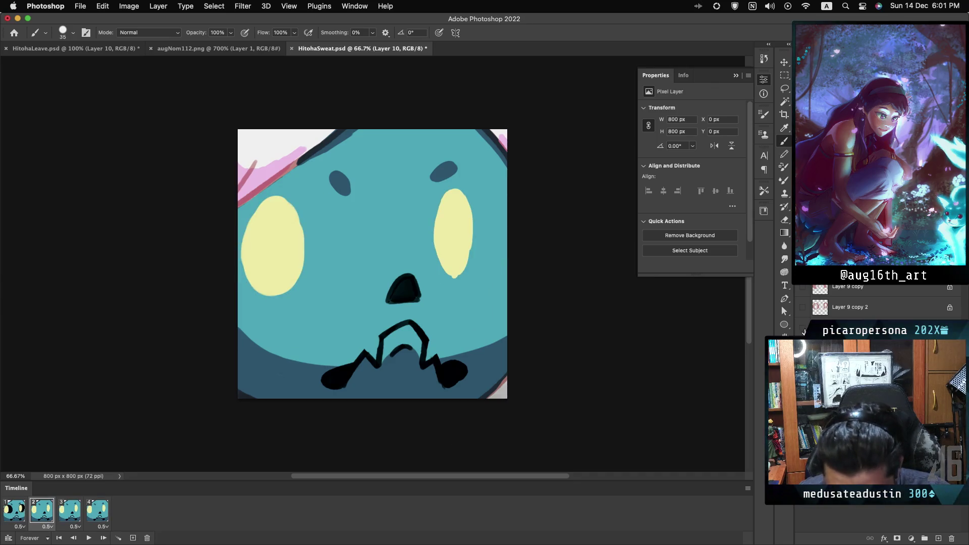
{"action": "left_click", "coordinate": [804, 329]}
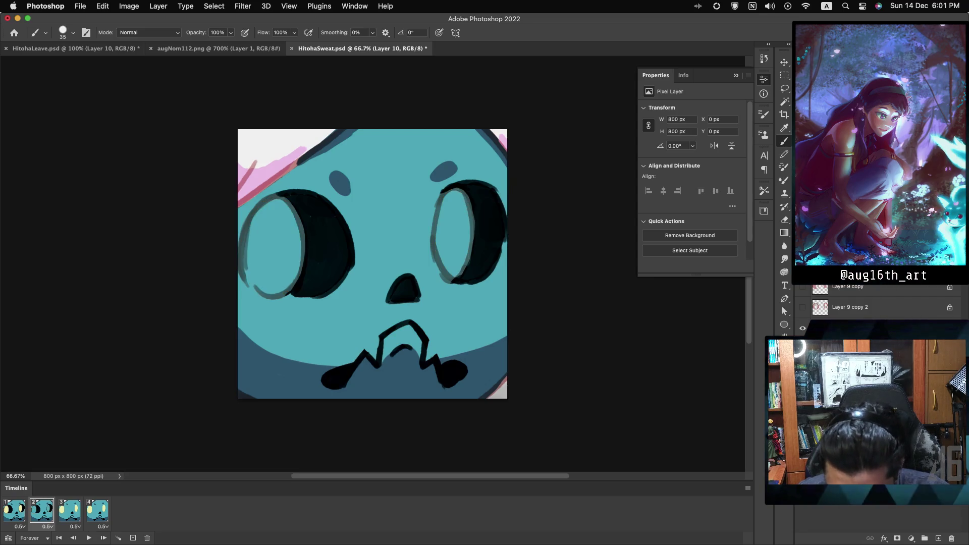
{"action": "left_click", "coordinate": [803, 330]}
{"action": "left_click", "coordinate": [802, 307]}
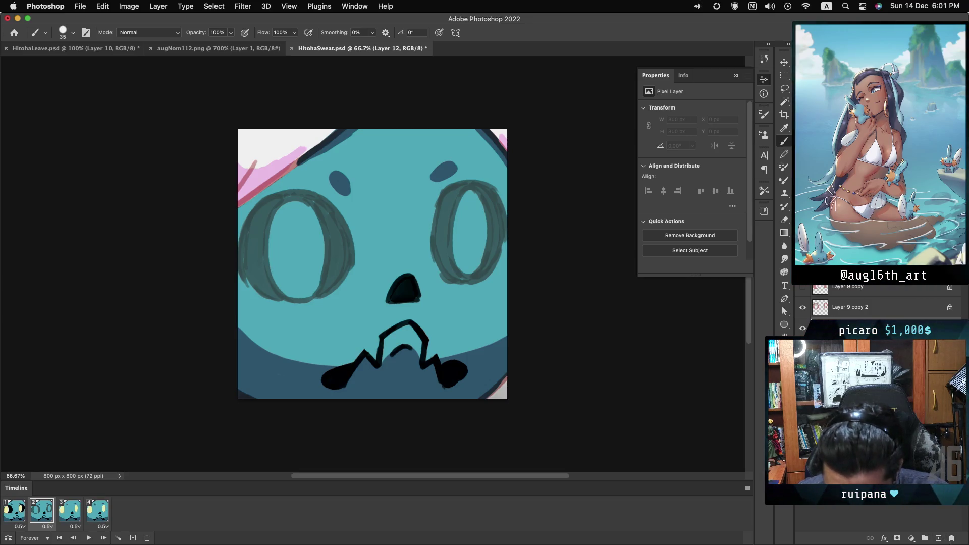
{"action": "left_click", "coordinate": [882, 312]}
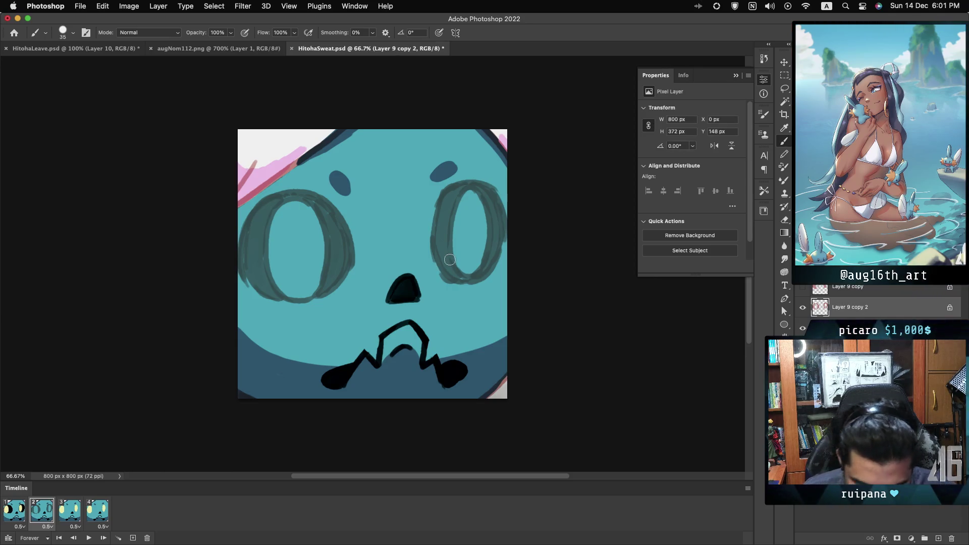
With a larger brush, trace both O-shaped eye outlines in thick black
{"action": "key", "text": "bracketright"}
{"action": "key", "text": "bracketright"}
{"action": "key", "text": "bracketright"}
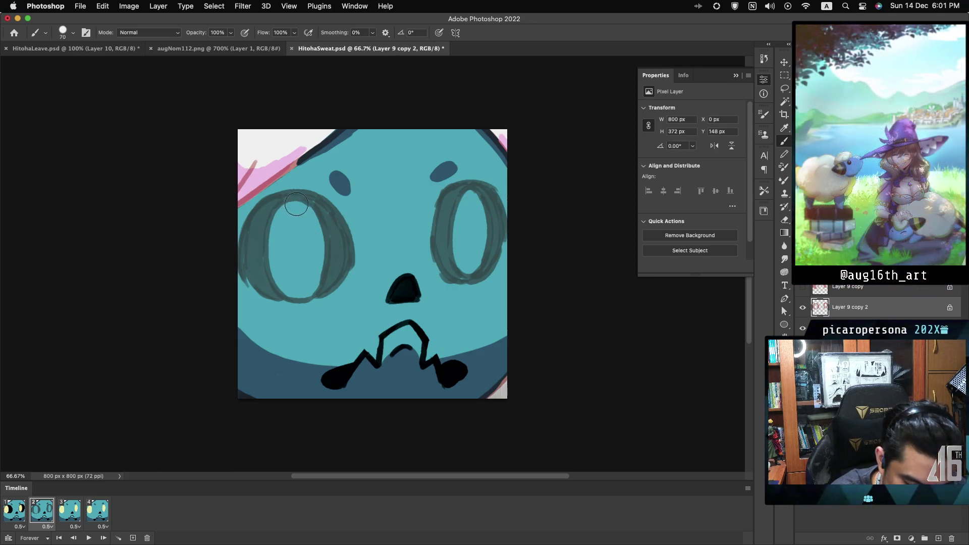
{"action": "key", "text": "bracketright"}
{"action": "mouse_move", "coordinate": [298, 204]}
{"action": "left_mouse_down"}
{"action": "mouse_move", "coordinate": [265, 206]}
{"action": "mouse_move", "coordinate": [252, 233]}
{"action": "mouse_move", "coordinate": [253, 277]}
{"action": "left_mouse_up"}
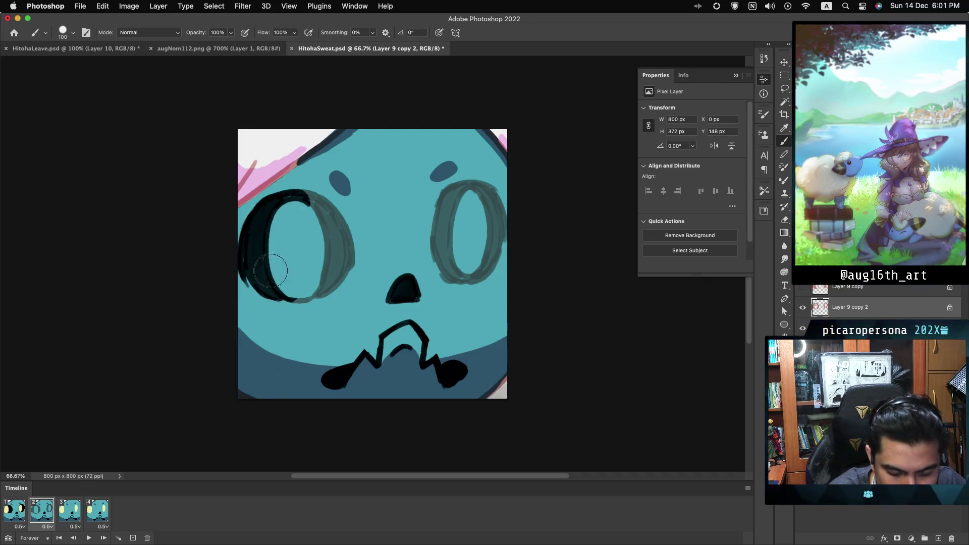
{"action": "left_click_drag", "start_coordinate": [305, 201], "coordinate": [302, 295]}
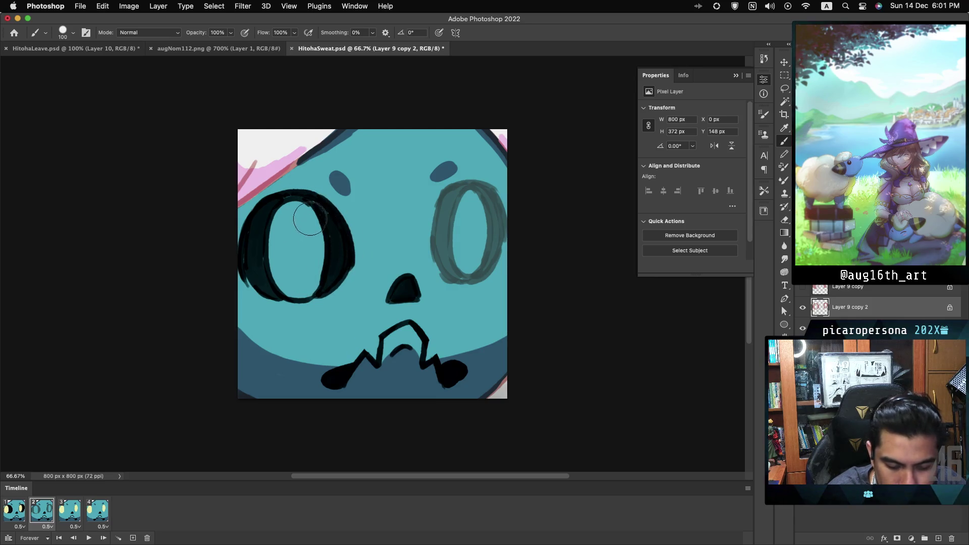
{"action": "left_click_drag", "start_coordinate": [455, 247], "coordinate": [446, 276]}
{"action": "left_click_drag", "start_coordinate": [462, 194], "coordinate": [435, 237]}
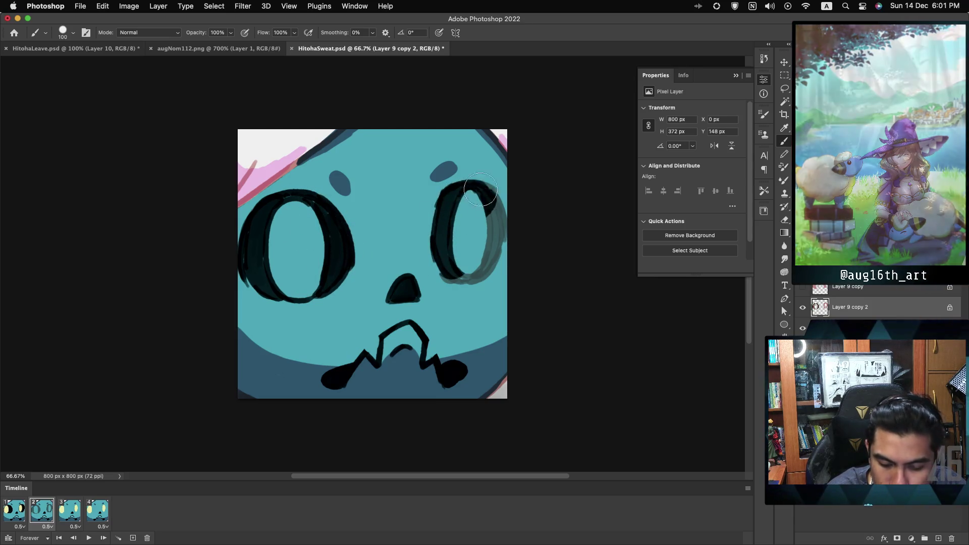
{"action": "left_click_drag", "start_coordinate": [477, 275], "coordinate": [494, 196]}
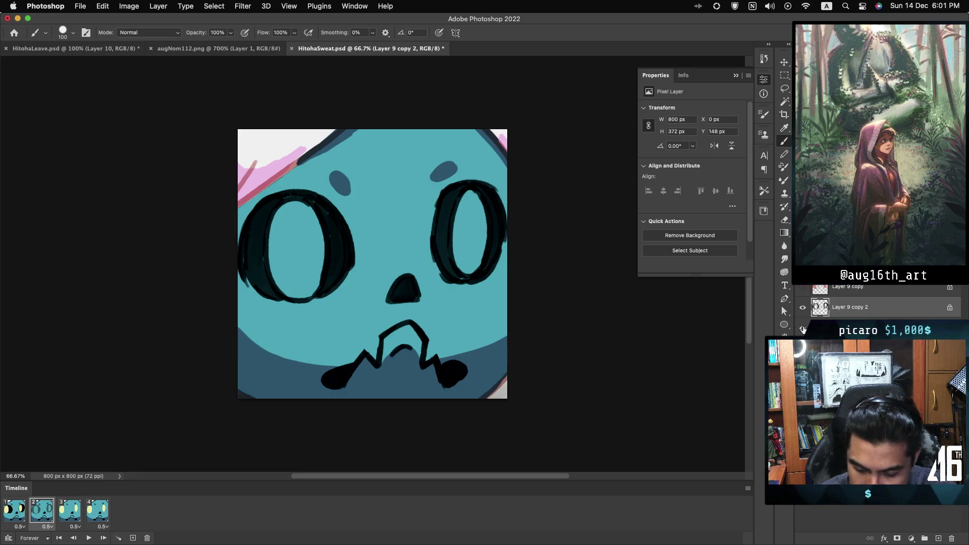
On a new layer, replace frame 2's old eye fills with larger pale yellow fills in both eyes
{"action": "key", "text": "ctrl+shift+alt+n"}
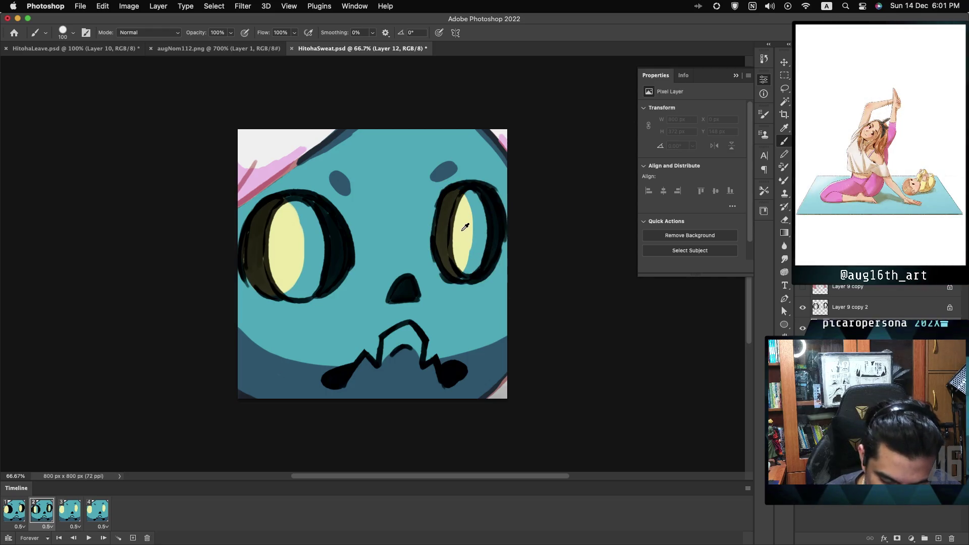
{"action": "key", "text": "ctrl+z"}
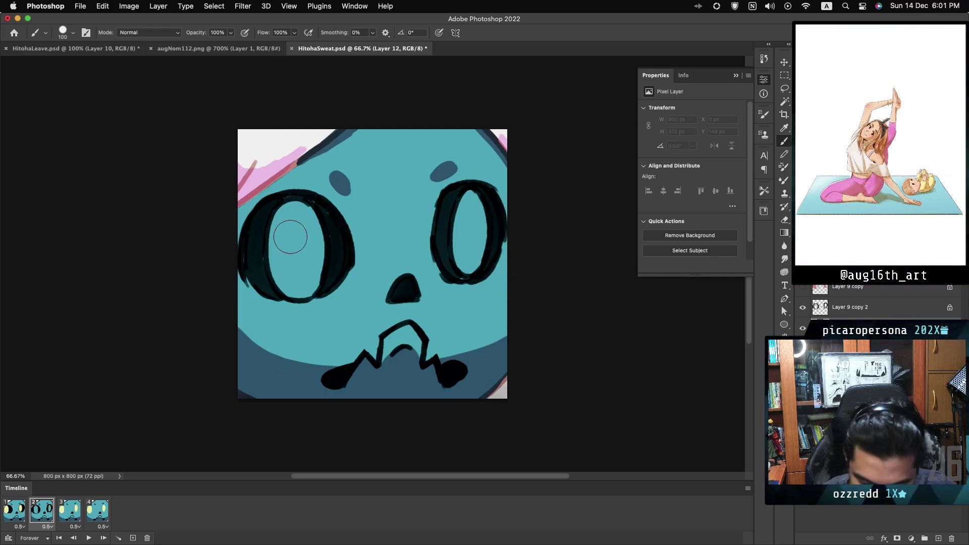
{"action": "mouse_move", "coordinate": [291, 237]}
{"action": "left_mouse_down"}
{"action": "mouse_move", "coordinate": [298, 240]}
{"action": "mouse_move", "coordinate": [290, 225]}
{"action": "mouse_move", "coordinate": [290, 264]}
{"action": "mouse_move", "coordinate": [303, 282]}
{"action": "left_mouse_up"}
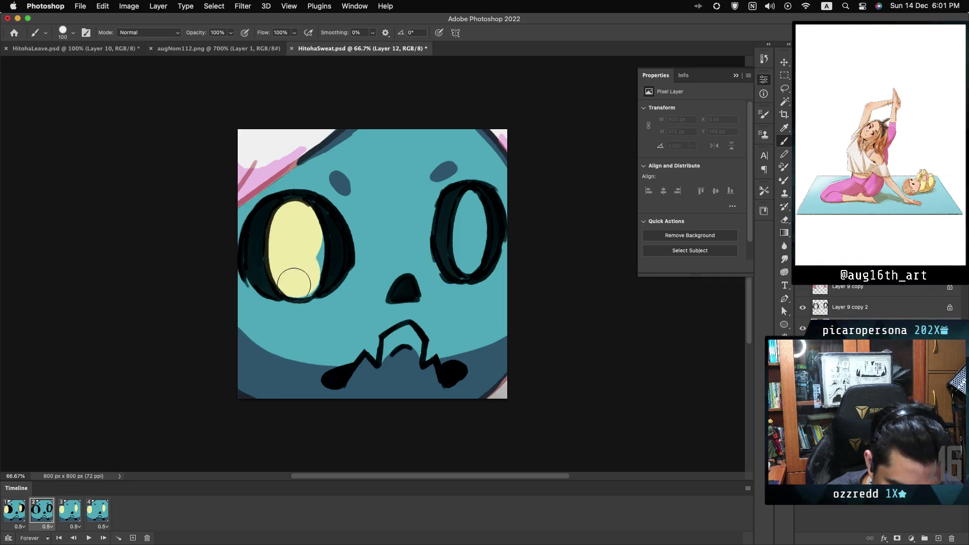
{"action": "mouse_move", "coordinate": [313, 233]}
{"action": "left_mouse_down"}
{"action": "mouse_move", "coordinate": [296, 277]}
{"action": "mouse_move", "coordinate": [301, 222]}
{"action": "left_mouse_up"}
{"action": "left_click_drag", "start_coordinate": [469, 199], "coordinate": [473, 254]}
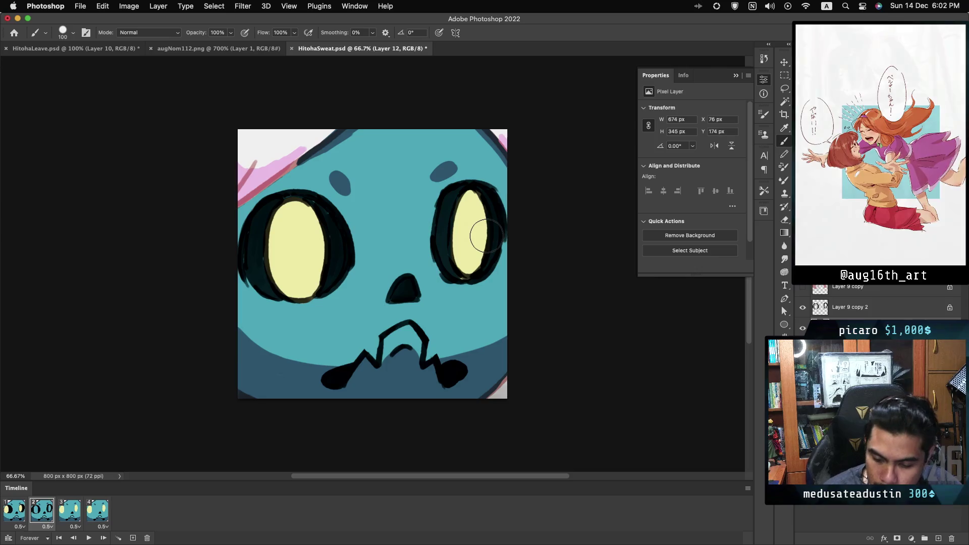
{"action": "left_click", "coordinate": [297, 161], "text": "alt"}
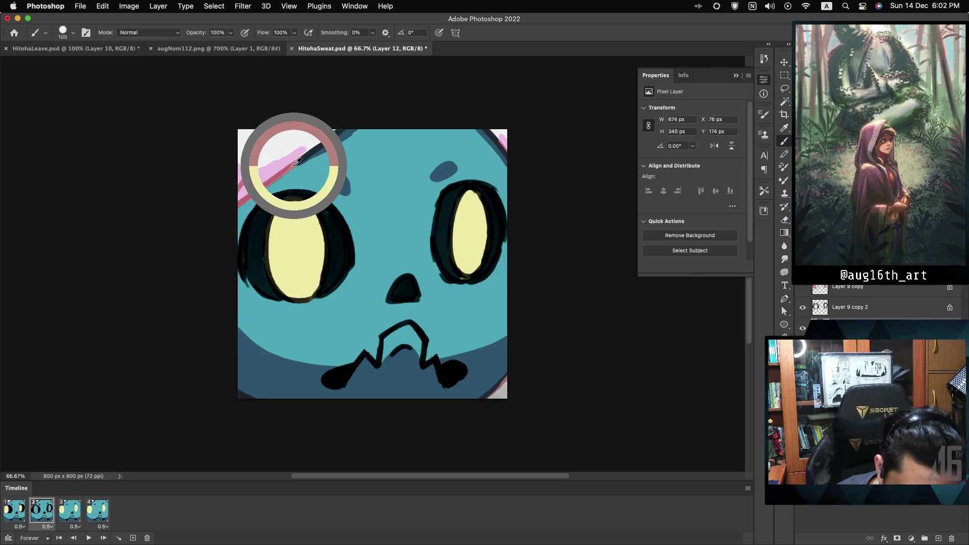
{"action": "left_click_drag", "start_coordinate": [297, 162], "coordinate": [298, 159]}
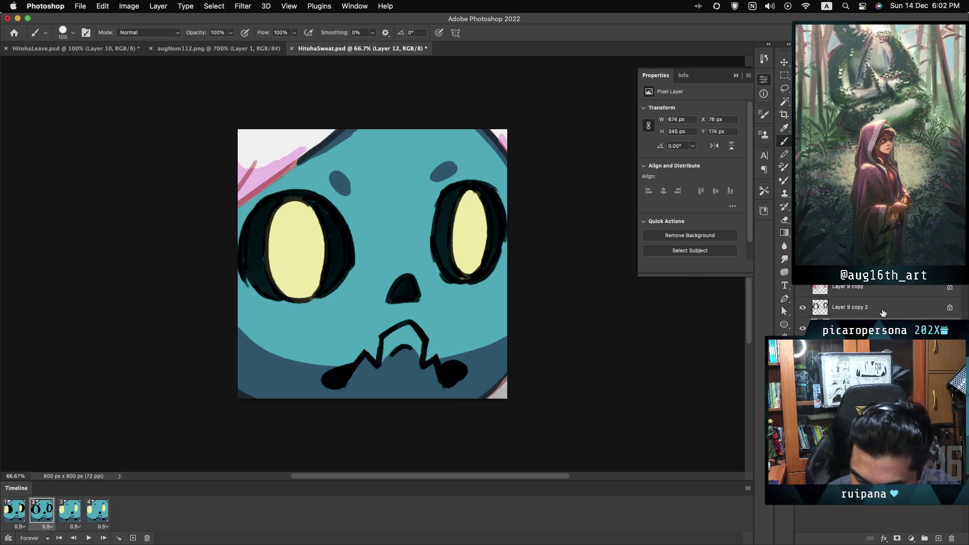
Touch up frame 2's yellow eyes on Layer 9 copy 2 and Layer 12, save, and move to frame 3
{"action": "left_click", "coordinate": [323, 255], "text": "super"}
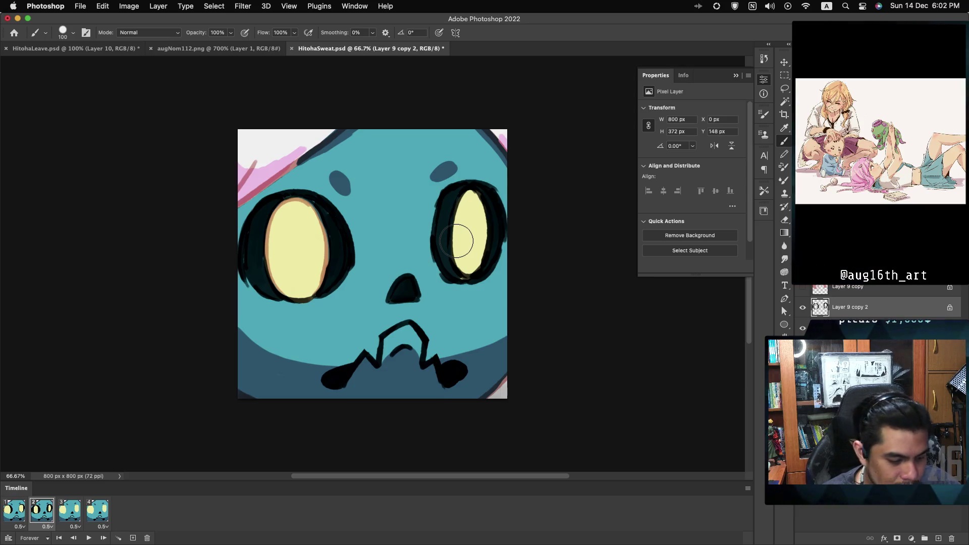
{"action": "key", "text": "cmd+s"}
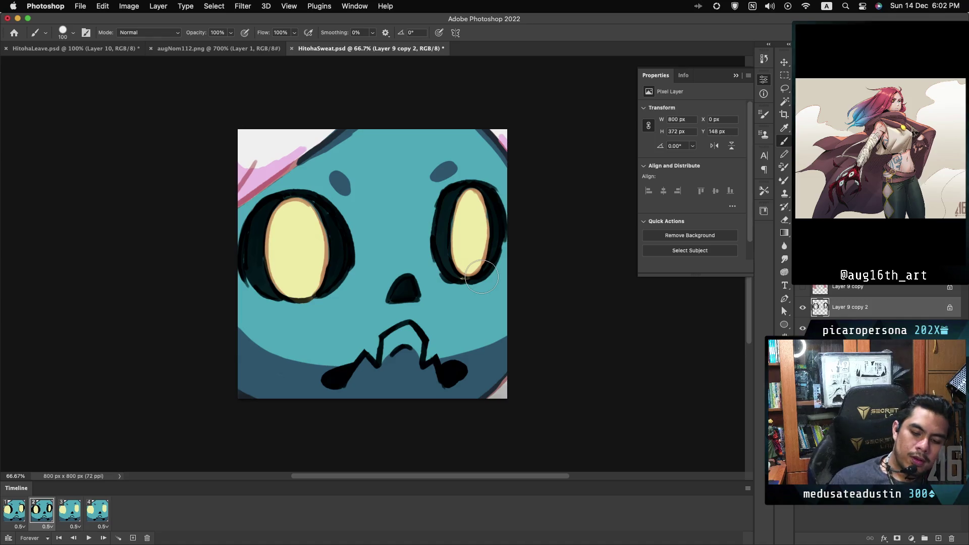
{"action": "key", "text": "alt+bracketright"}
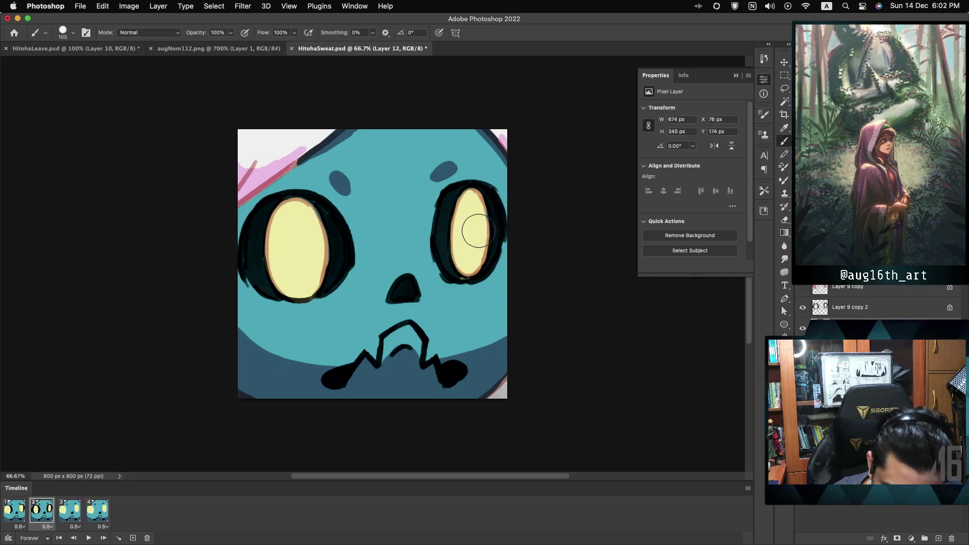
{"action": "left_click_drag", "start_coordinate": [471, 205], "coordinate": [465, 239]}
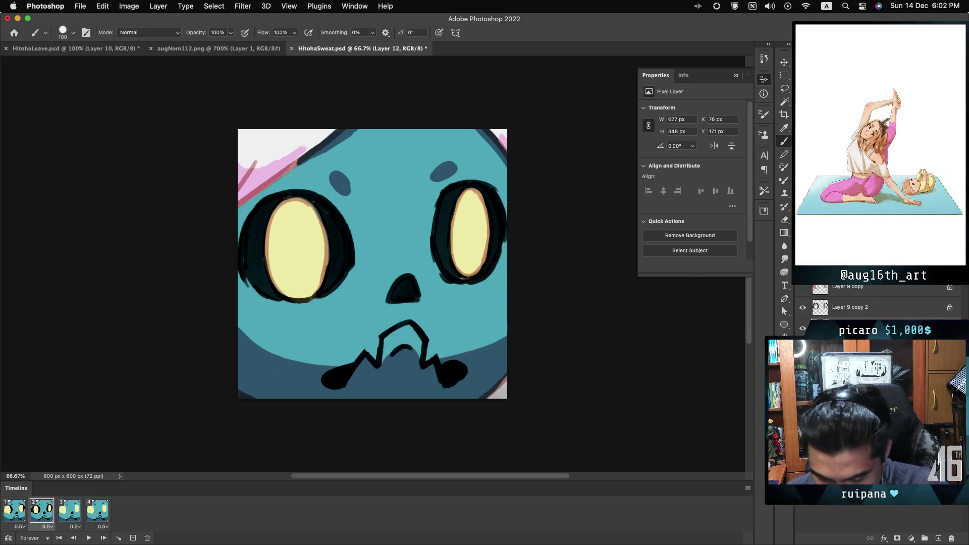
{"action": "left_click", "coordinate": [69, 511]}
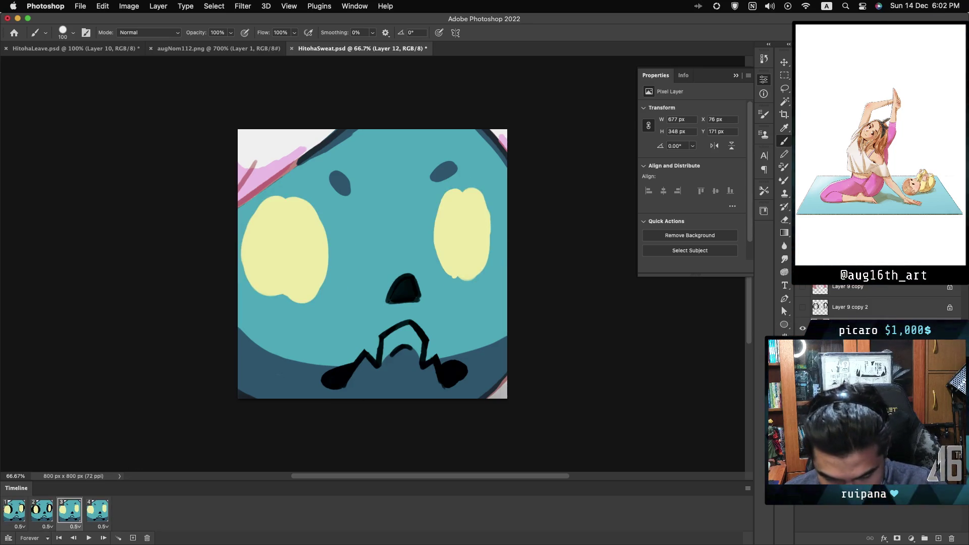
Set eye-layer visibility for frames 3 and 4, then add Layer 13 above Layer 9 copy 2
{"action": "left_click", "coordinate": [803, 329]}
{"action": "left_click", "coordinate": [803, 289]}
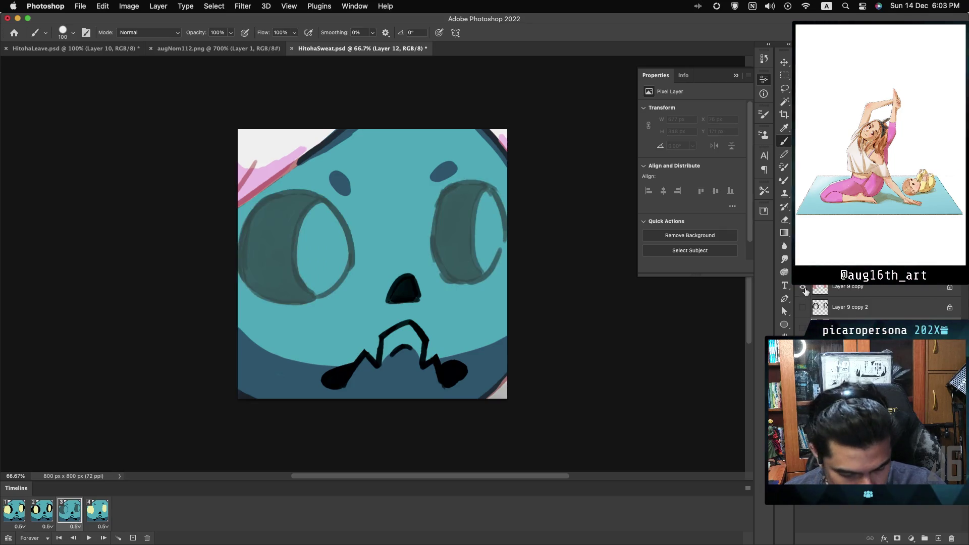
{"action": "left_click", "coordinate": [97, 510]}
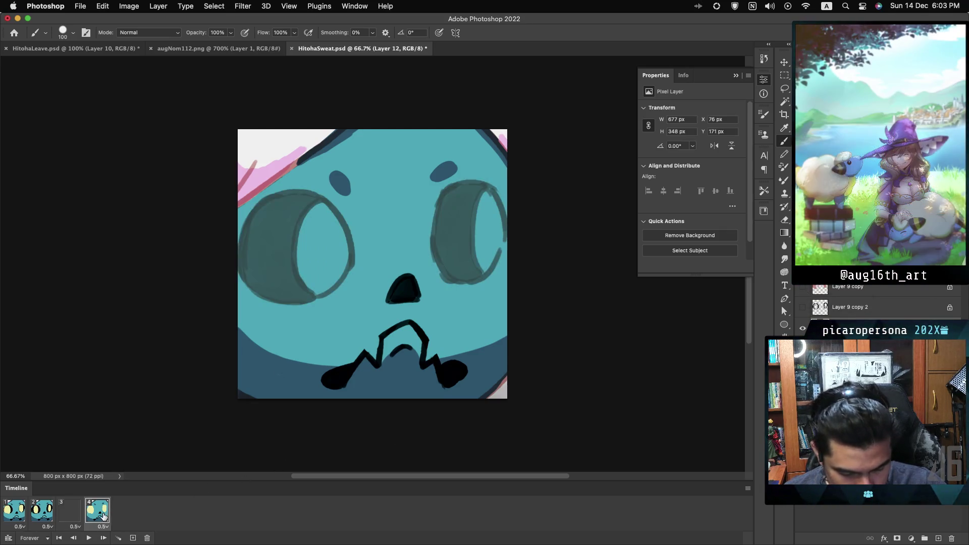
{"action": "left_click", "coordinate": [802, 307]}
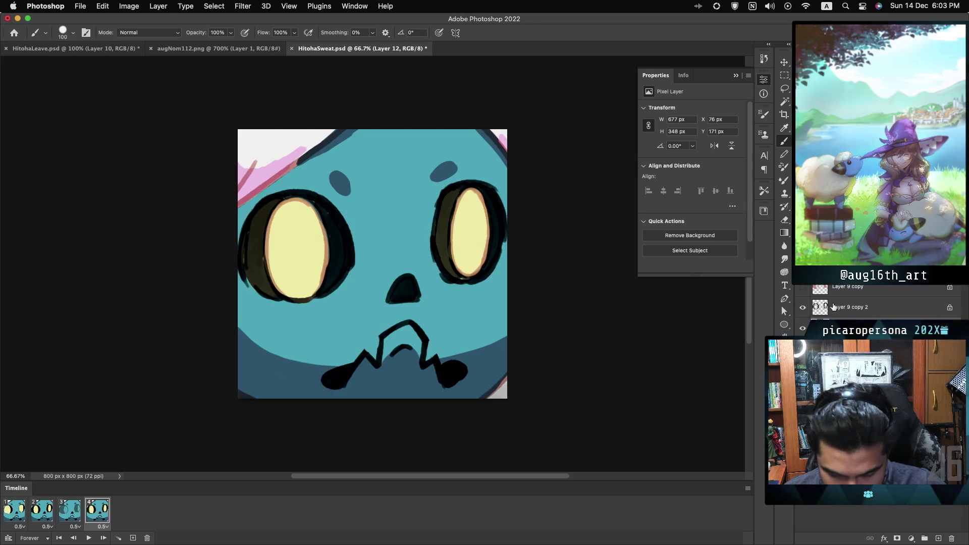
{"action": "left_click", "coordinate": [70, 510]}
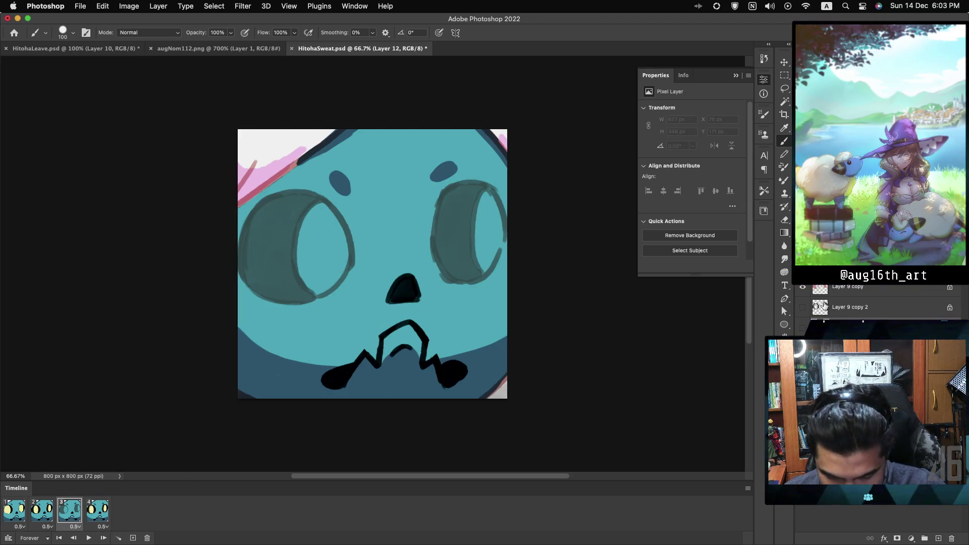
{"action": "left_click", "coordinate": [874, 305]}
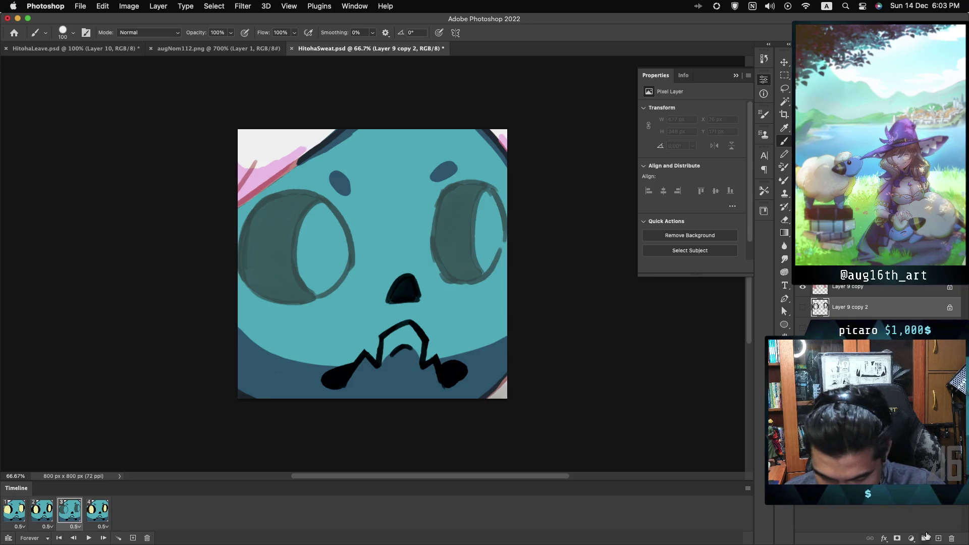
{"action": "left_click", "coordinate": [937, 539]}
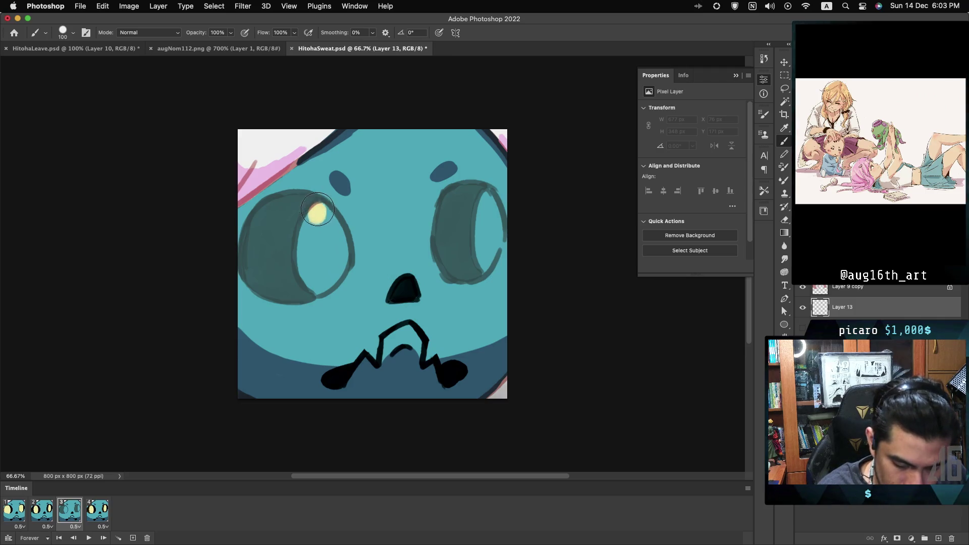
Paint tall yellow, orange-edged eyes into both frame 3 sockets
{"action": "mouse_move", "coordinate": [317, 209]}
{"action": "left_mouse_down"}
{"action": "mouse_move", "coordinate": [310, 275]}
{"action": "mouse_move", "coordinate": [324, 225]}
{"action": "mouse_move", "coordinate": [351, 265]}
{"action": "left_mouse_up"}
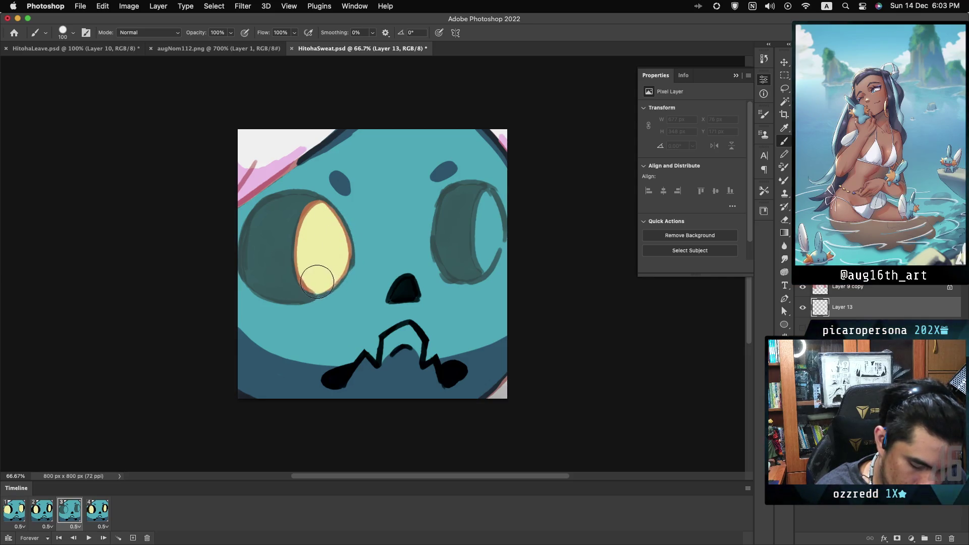
{"action": "left_click", "coordinate": [486, 208]}
{"action": "mouse_move", "coordinate": [485, 213]}
{"action": "left_mouse_down"}
{"action": "mouse_move", "coordinate": [487, 204]}
{"action": "mouse_move", "coordinate": [489, 265]}
{"action": "left_mouse_up"}
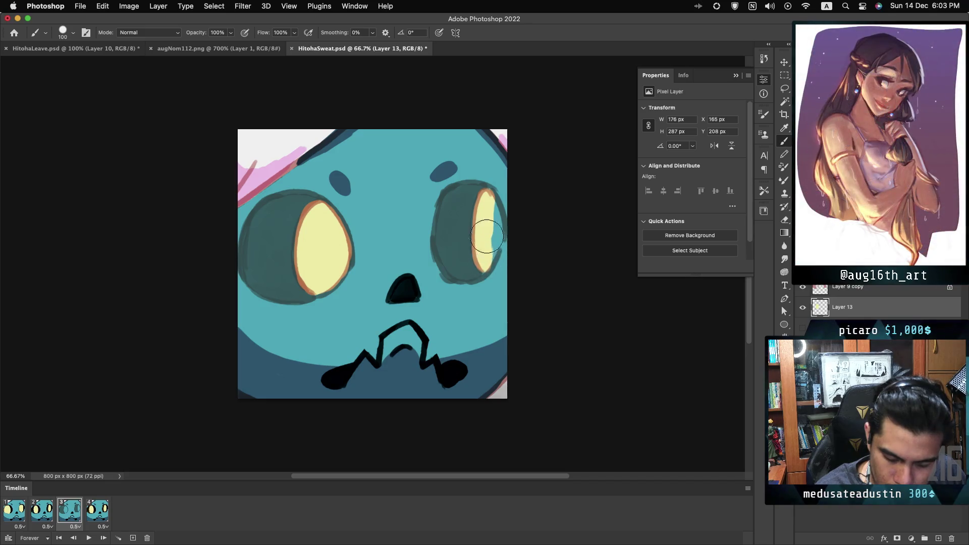
{"action": "left_click_drag", "start_coordinate": [491, 233], "coordinate": [493, 227]}
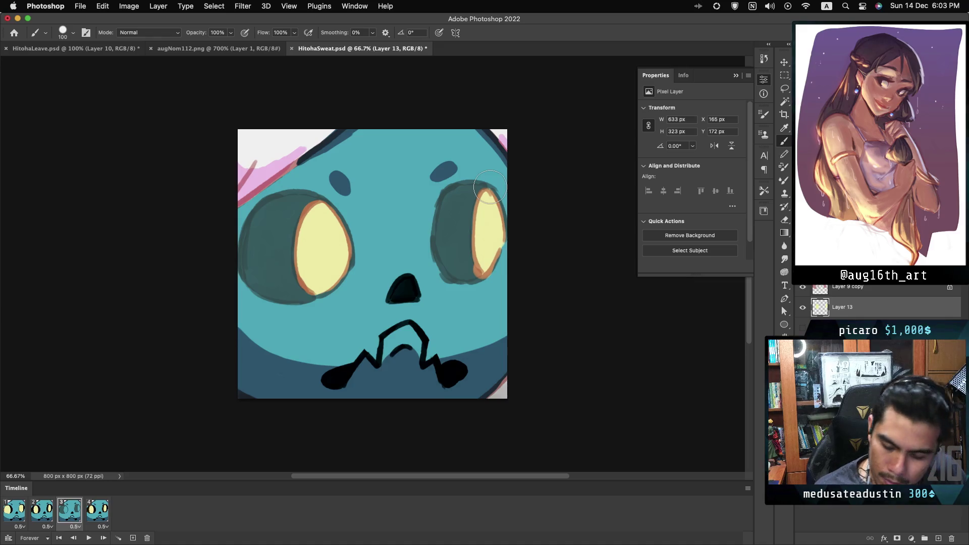
{"action": "left_click", "coordinate": [859, 286]}
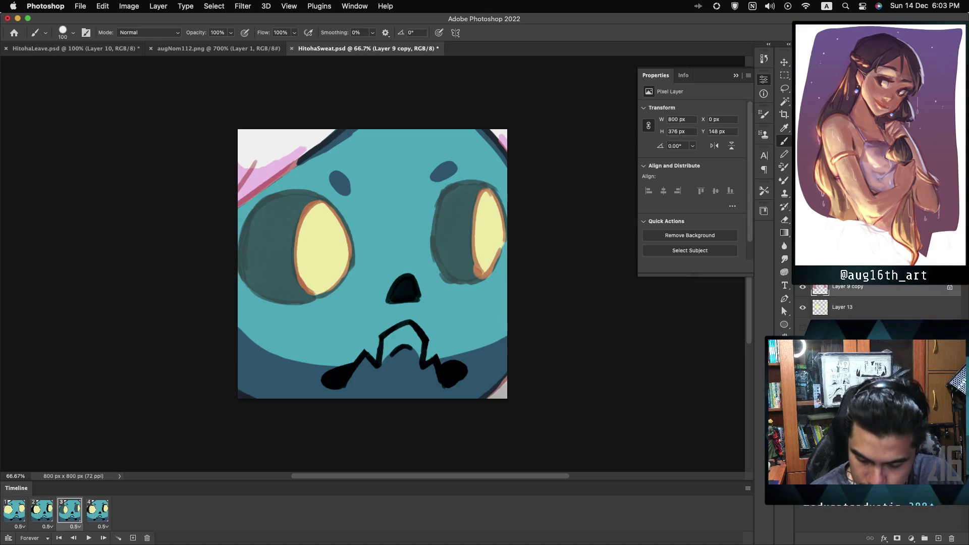
Paint near-black into the left and right sockets around frame 3's yellow eyes on Layer 9 copy
{"action": "mouse_move", "coordinate": [279, 221]}
{"action": "left_mouse_down"}
{"action": "mouse_move", "coordinate": [265, 212]}
{"action": "mouse_move", "coordinate": [249, 222]}
{"action": "mouse_move", "coordinate": [247, 268]}
{"action": "mouse_move", "coordinate": [275, 303]}
{"action": "mouse_move", "coordinate": [305, 299]}
{"action": "mouse_move", "coordinate": [292, 293]}
{"action": "left_mouse_up"}
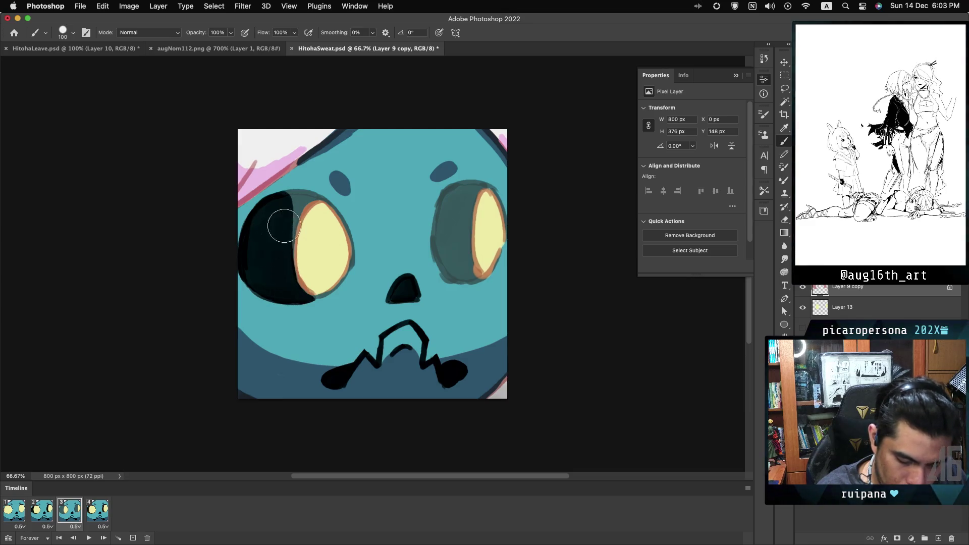
{"action": "mouse_move", "coordinate": [283, 226]}
{"action": "left_mouse_down"}
{"action": "mouse_move", "coordinate": [283, 201]}
{"action": "mouse_move", "coordinate": [307, 189]}
{"action": "mouse_move", "coordinate": [290, 212]}
{"action": "mouse_move", "coordinate": [320, 190]}
{"action": "left_mouse_up"}
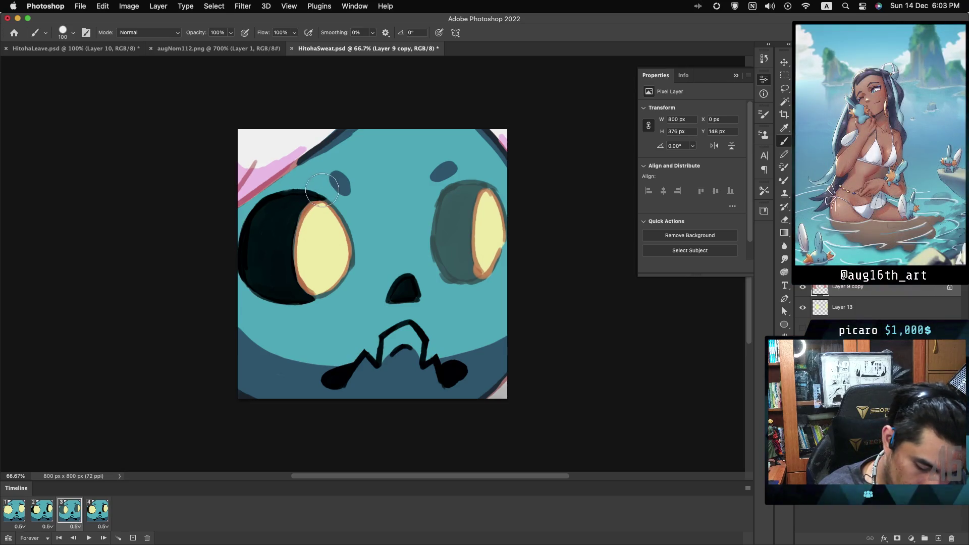
{"action": "mouse_move", "coordinate": [450, 199]}
{"action": "left_mouse_down"}
{"action": "mouse_move", "coordinate": [445, 267]}
{"action": "mouse_move", "coordinate": [465, 278]}
{"action": "left_mouse_up"}
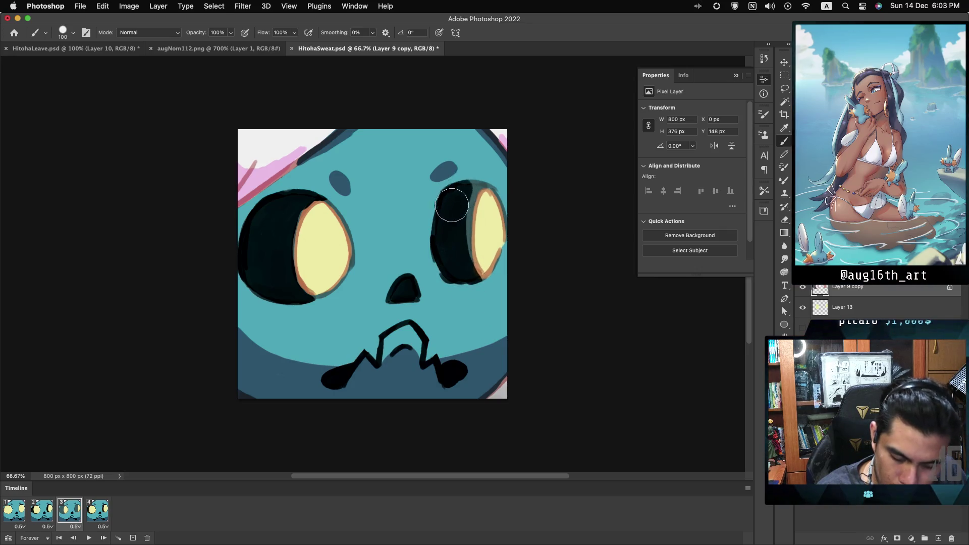
{"action": "mouse_move", "coordinate": [452, 205]}
{"action": "left_mouse_down"}
{"action": "mouse_move", "coordinate": [459, 260]}
{"action": "mouse_move", "coordinate": [470, 191]}
{"action": "mouse_move", "coordinate": [489, 177]}
{"action": "left_mouse_up"}
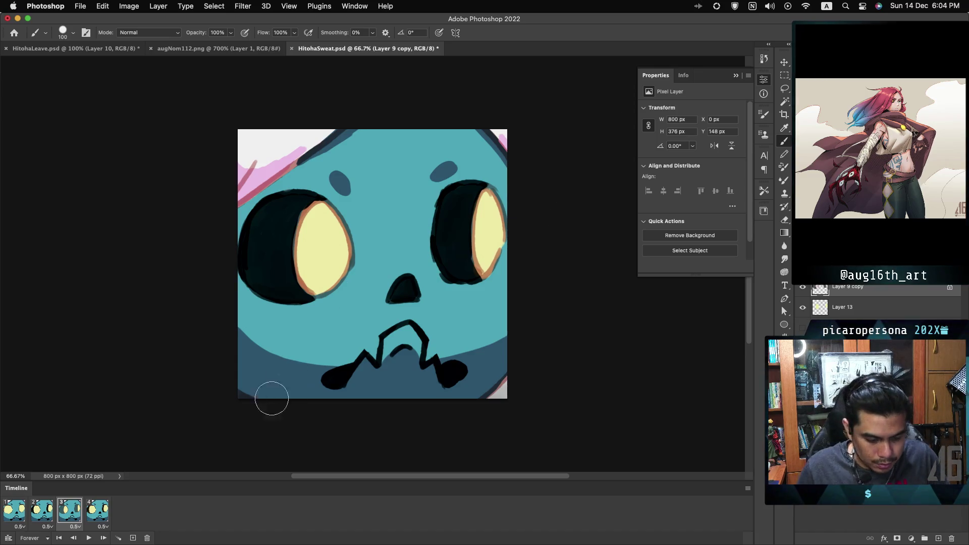
Toggle Layer 13's visibility in frames 1 and 3 so each frame shows different eyes
{"action": "key", "text": "Right"}
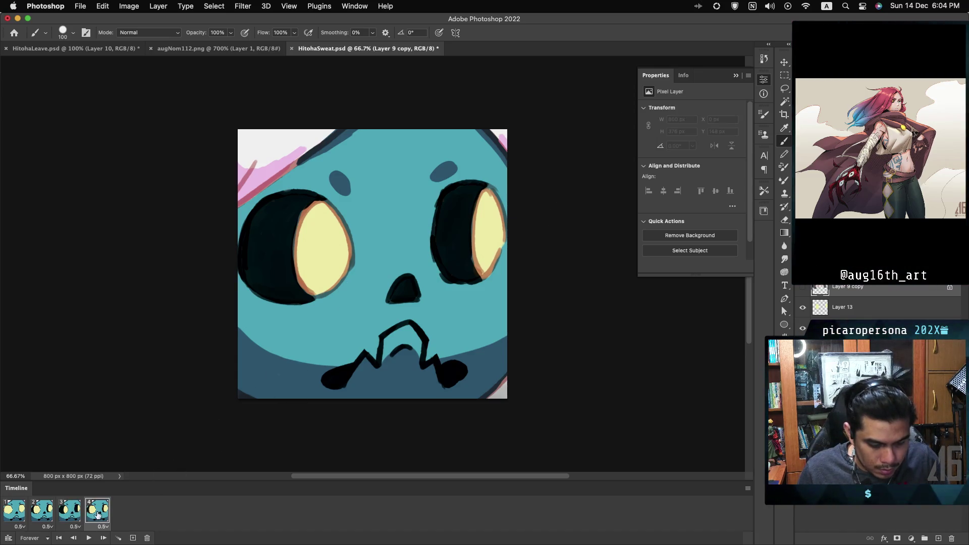
{"action": "key", "text": "Right"}
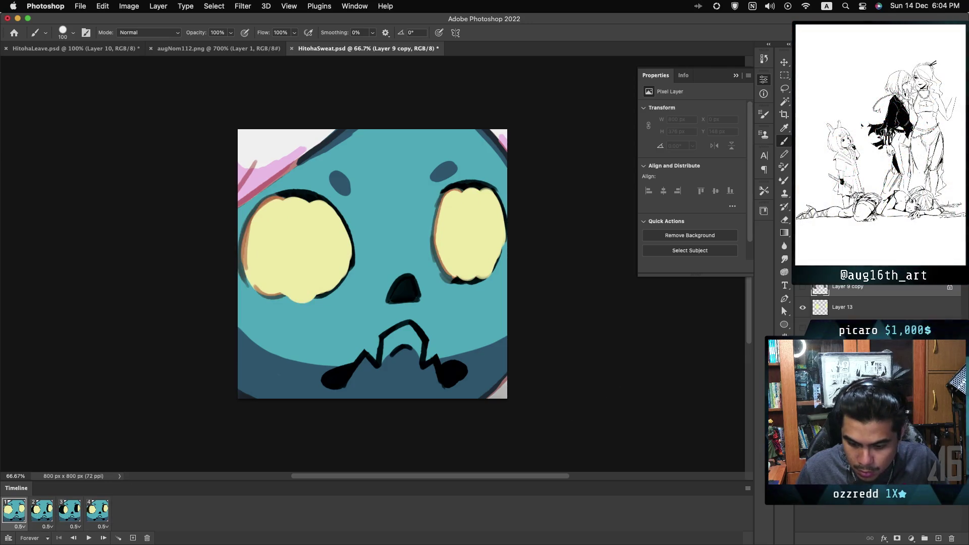
{"action": "key", "text": "ctrl+z"}
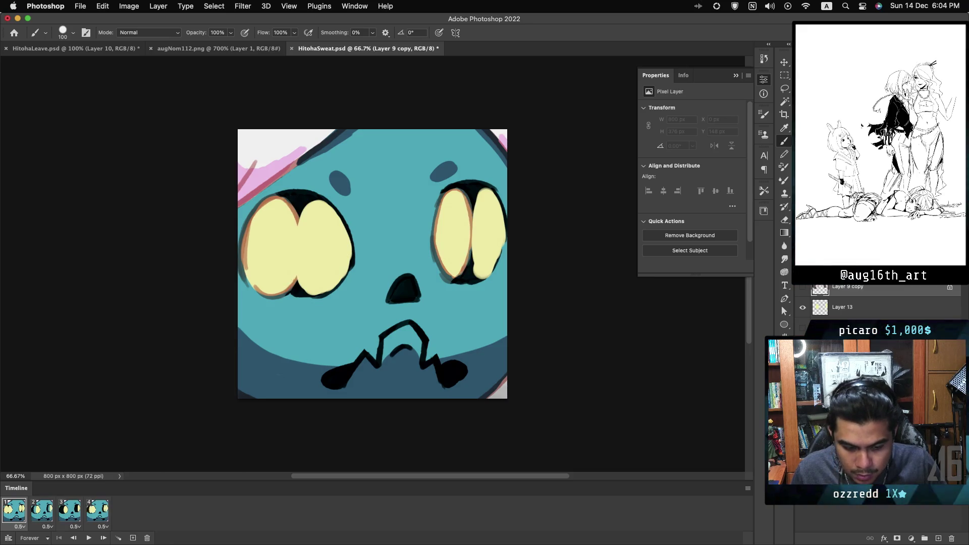
{"action": "left_click", "coordinate": [804, 308]}
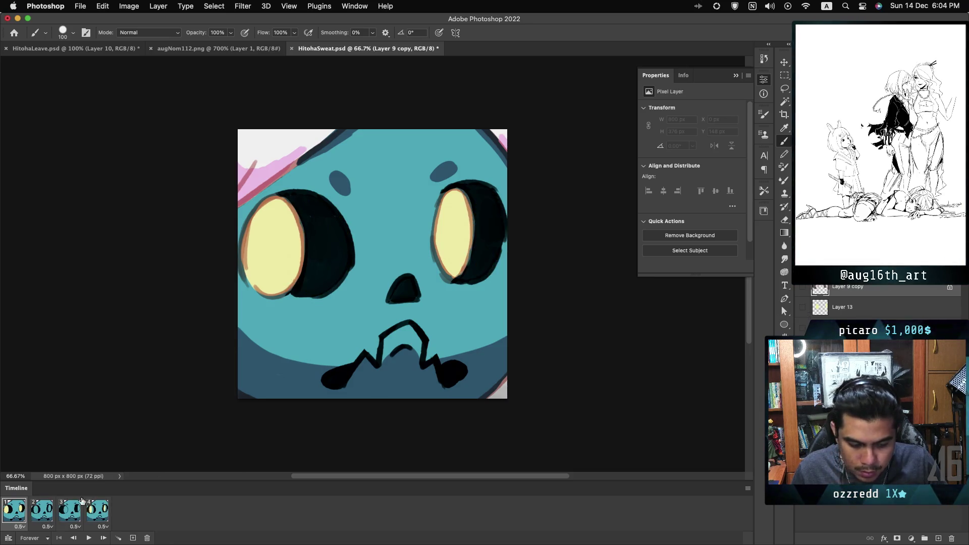
{"action": "key", "text": "Right"}
{"action": "key", "text": "Right"}
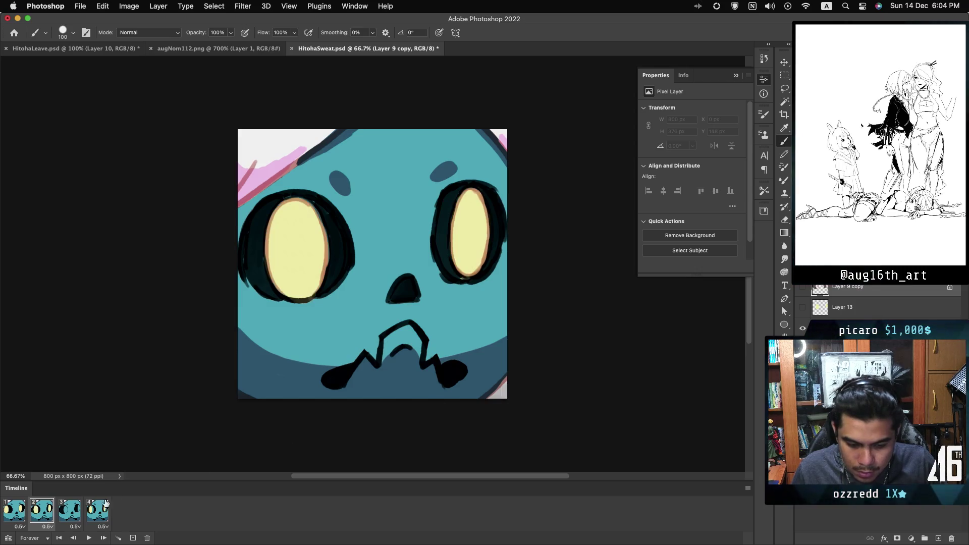
{"action": "left_click", "coordinate": [802, 287]}
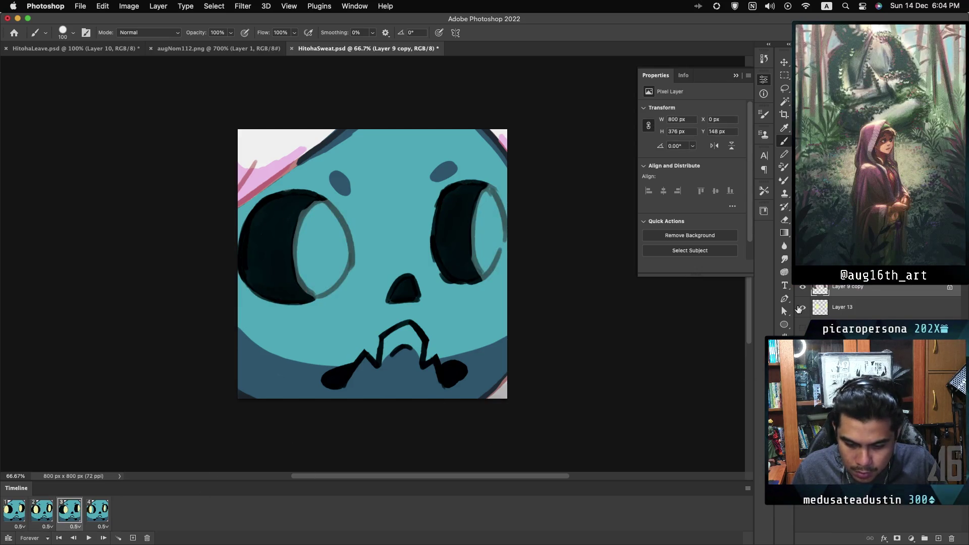
{"action": "left_click", "coordinate": [803, 306]}
{"action": "left_click", "coordinate": [105, 538]}
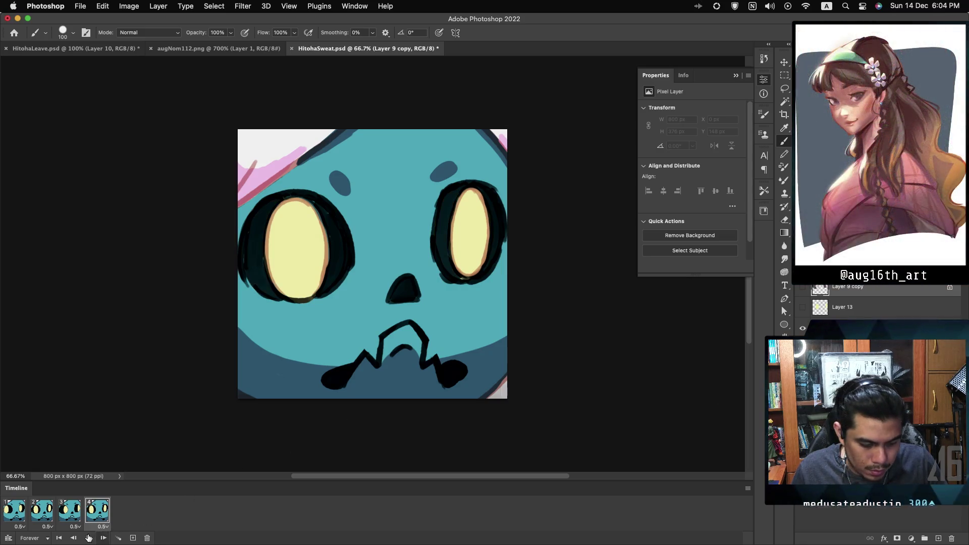
Preview the looping animation, selecting Layer 9 then Layer 9 copy 2, and stop playback
{"action": "key", "text": "space"}
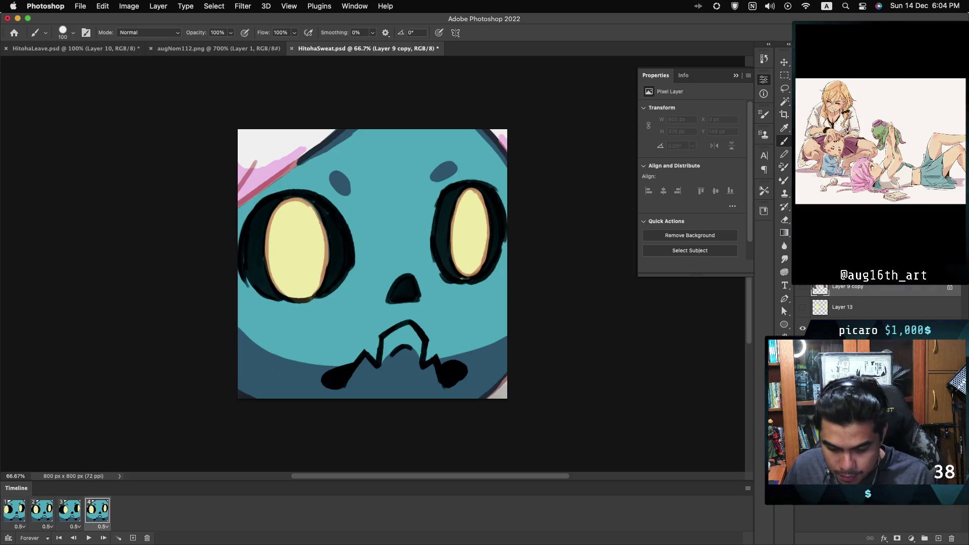
{"action": "key", "text": "alt+bracketright"}
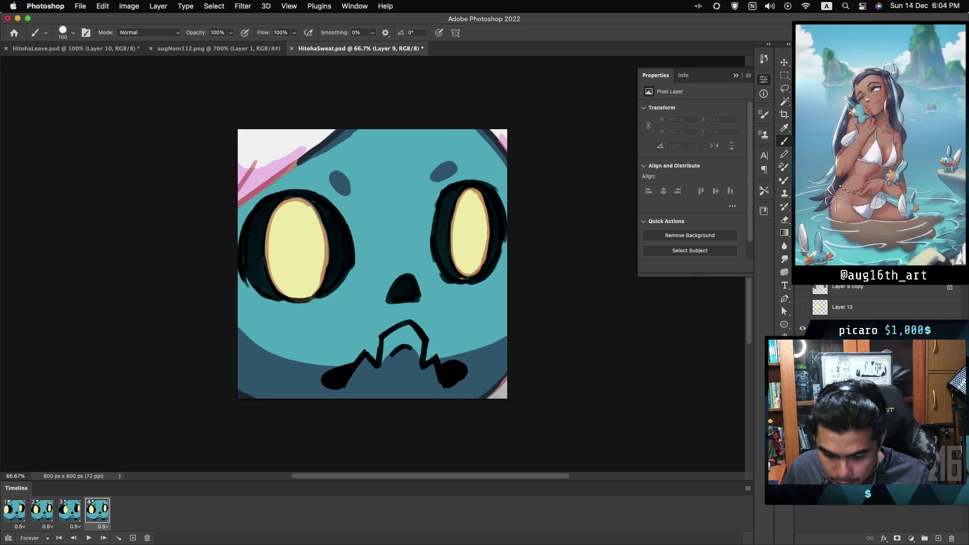
{"action": "key", "text": "alt+bracketright"}
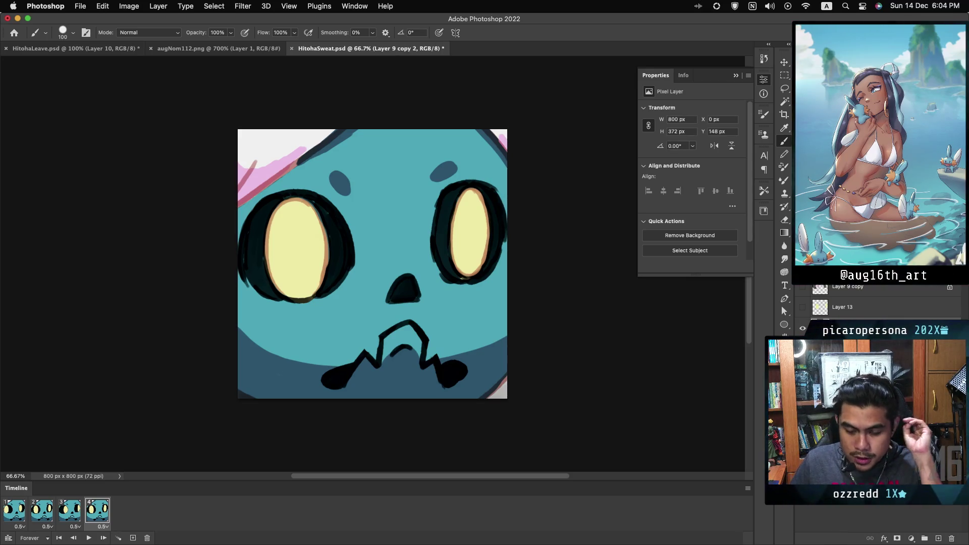
{"action": "key", "text": "space"}
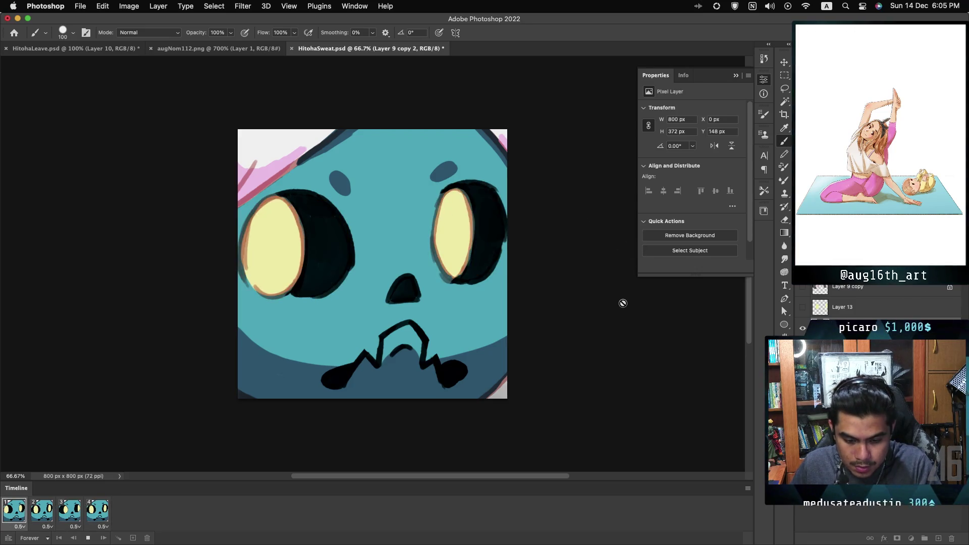
{"action": "key", "text": "space"}
Save HitohaSweat.psd
{"action": "key", "text": "super+s"}
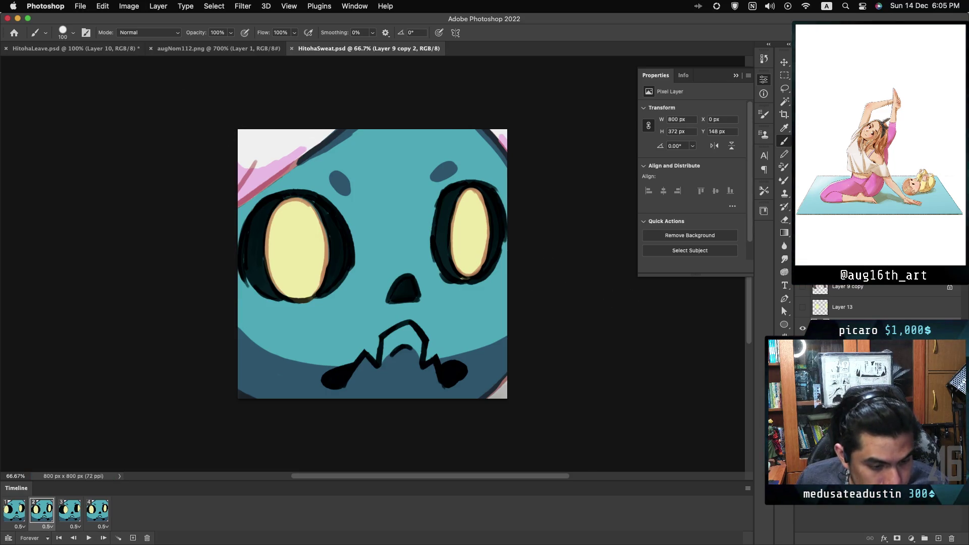
{"action": "left_click", "coordinate": [129, 6]}
{"action": "mouse_move", "coordinate": [209, 109]}
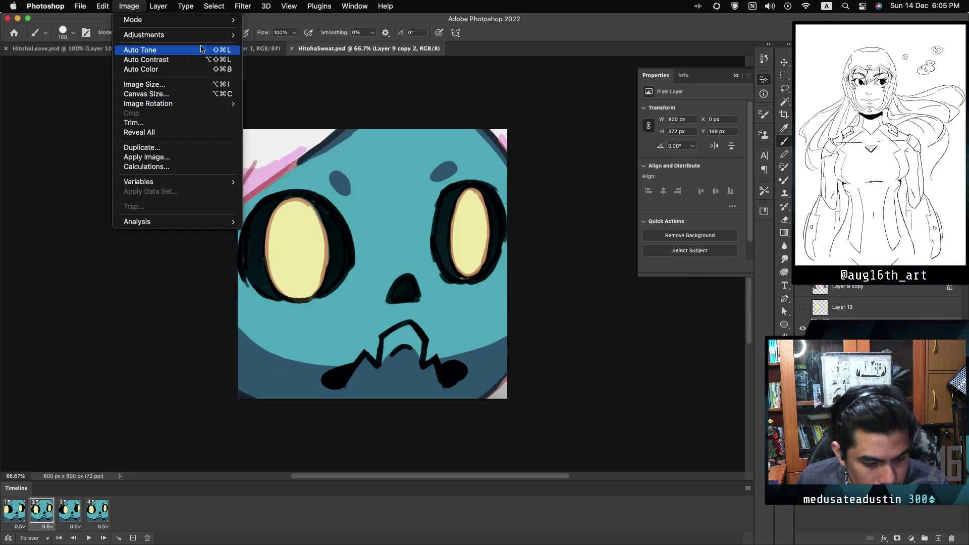
Resize the image to 112 × 112 pixels in Image Size
{"action": "left_click", "coordinate": [171, 86]}
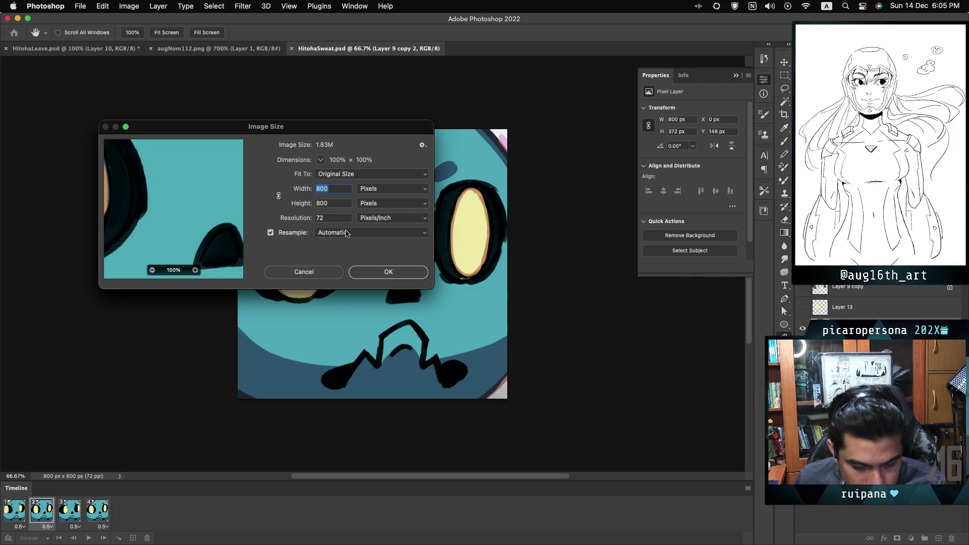
{"action": "type", "text": "112"}
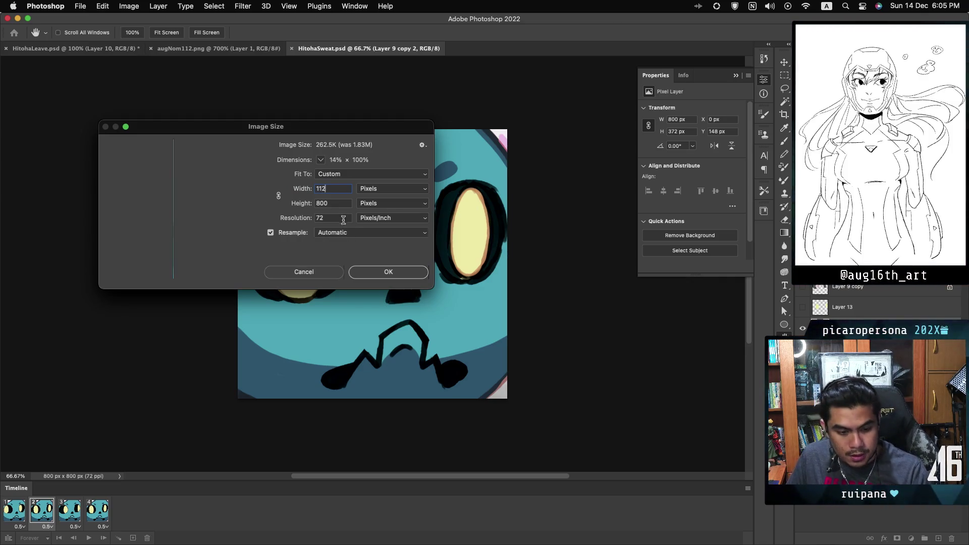
{"action": "type", "text": "112"}
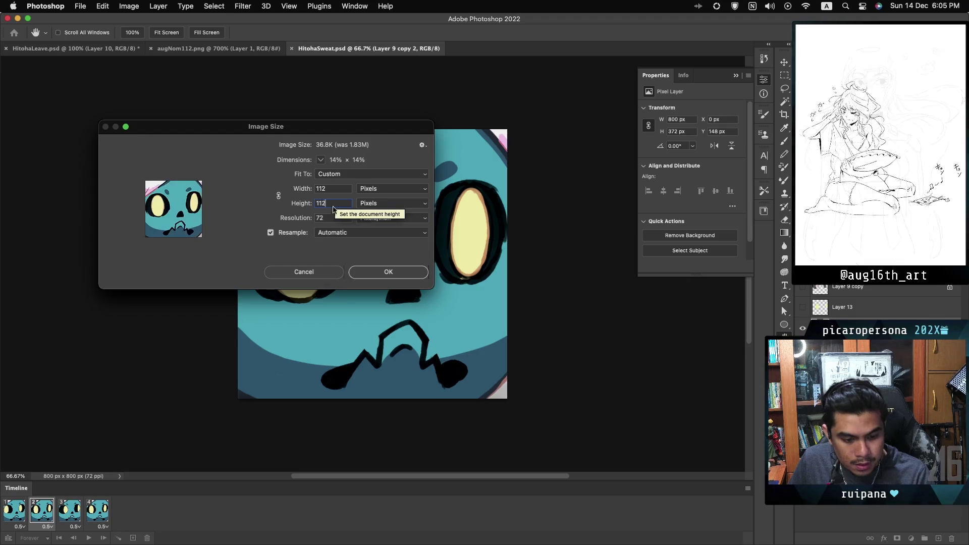
{"action": "left_click", "coordinate": [371, 274]}
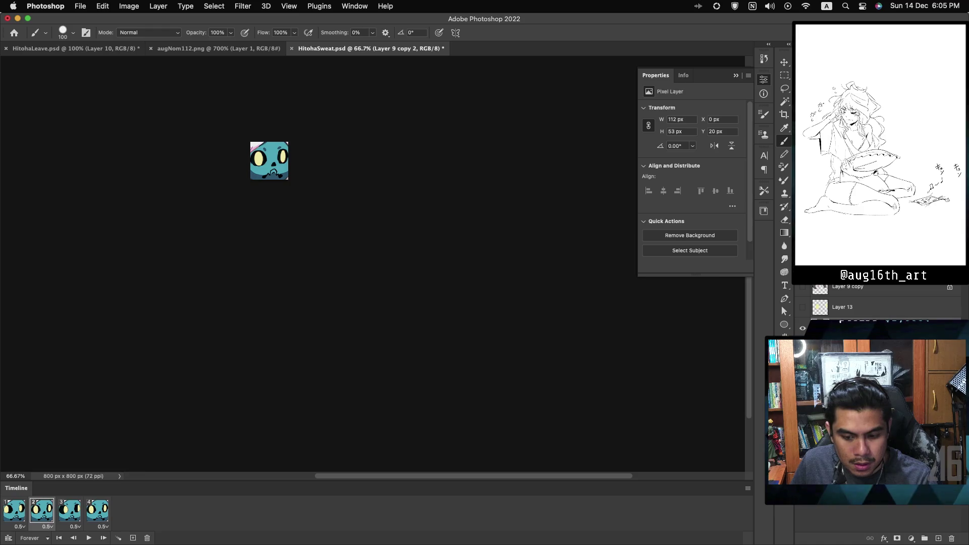
{"action": "key", "text": "super+equal"}
{"action": "key", "text": "super+equal"}
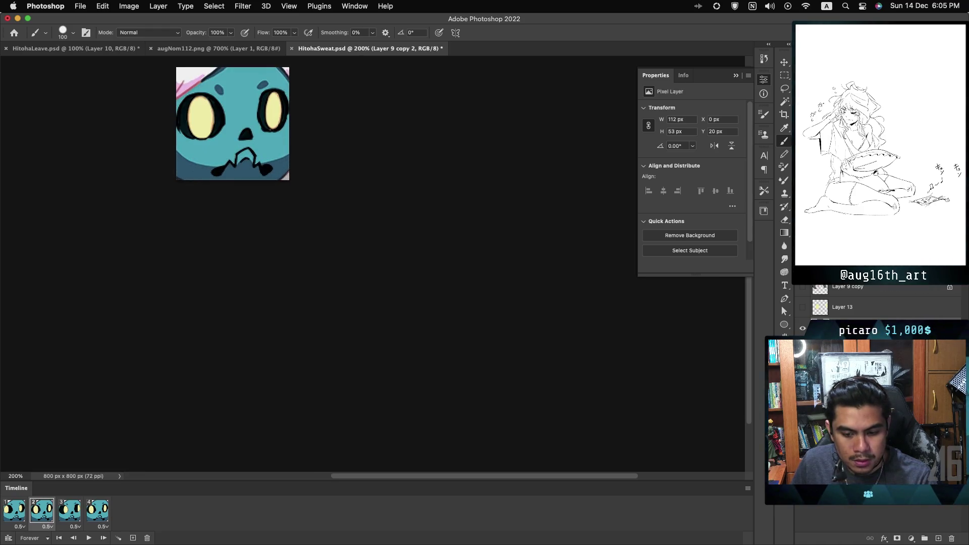
{"action": "key", "text": "super+minus"}
{"action": "key", "text": "super+minus"}
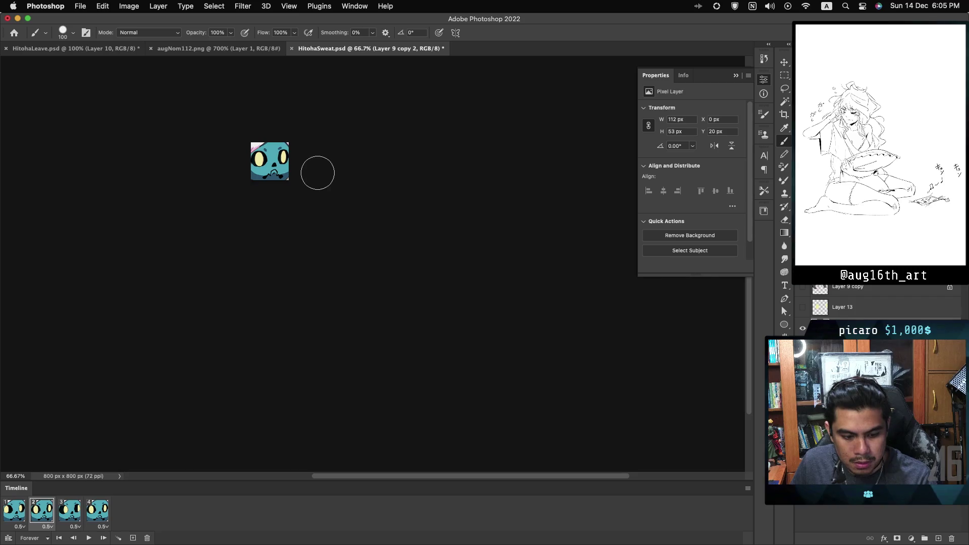
{"action": "mouse_move", "coordinate": [313, 168]}
{"action": "left_mouse_down"}
{"action": "mouse_move", "coordinate": [380, 251]}
{"action": "mouse_move", "coordinate": [444, 304]}
{"action": "left_mouse_up"}
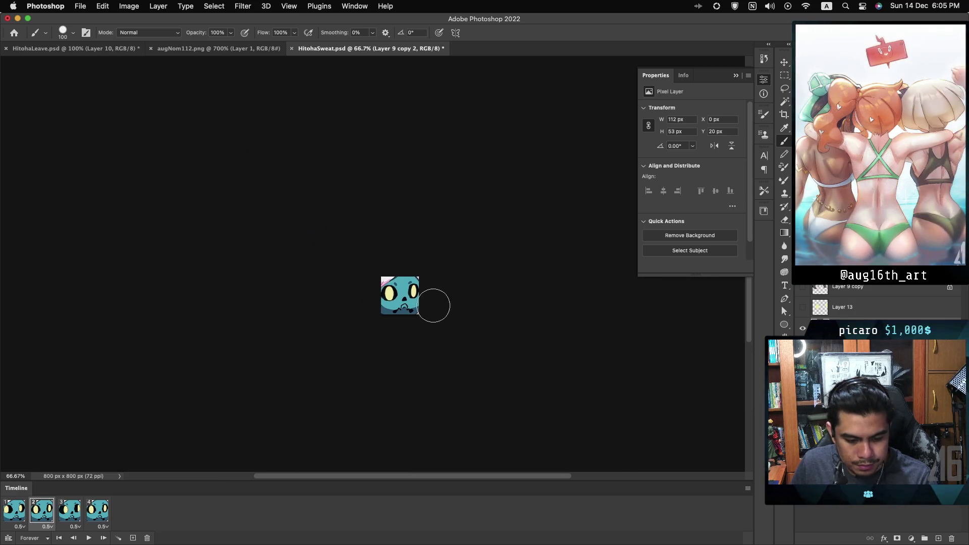
{"action": "left_click", "coordinate": [89, 538]}
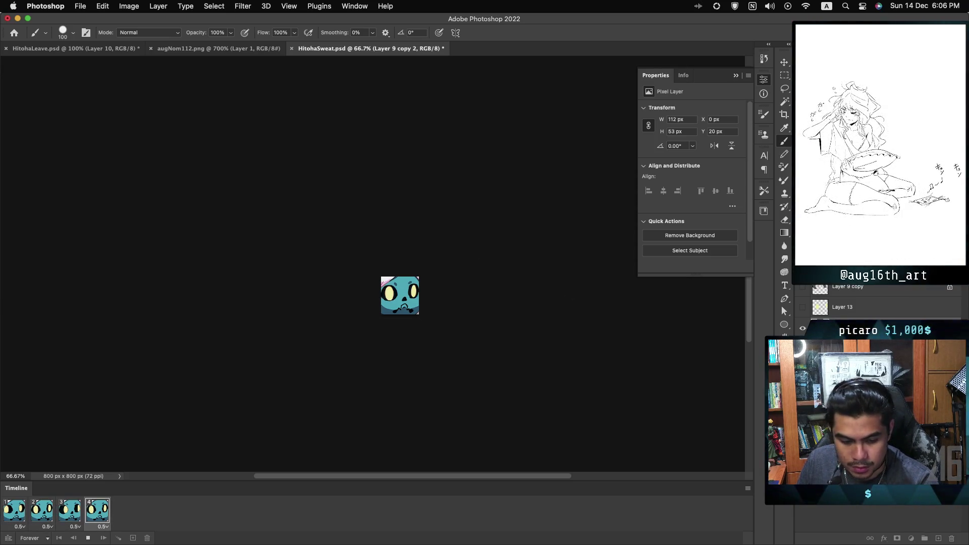
{"action": "key", "text": "space"}
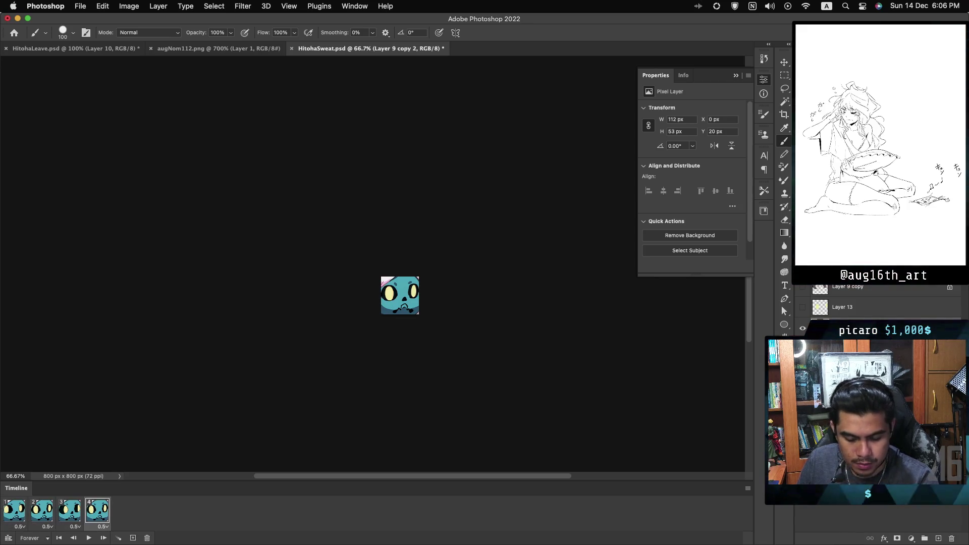
{"action": "left_click", "coordinate": [10, 520]}
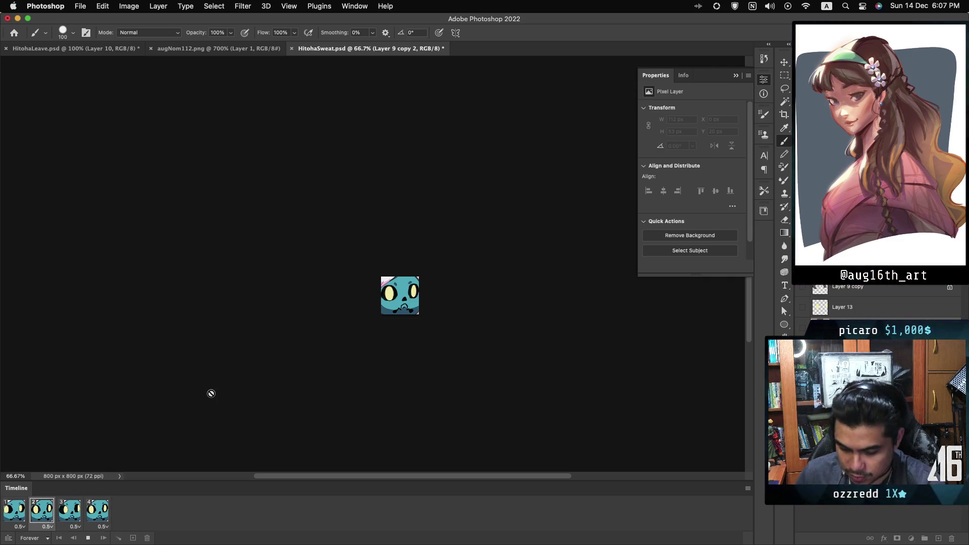
{"action": "key", "text": "space"}
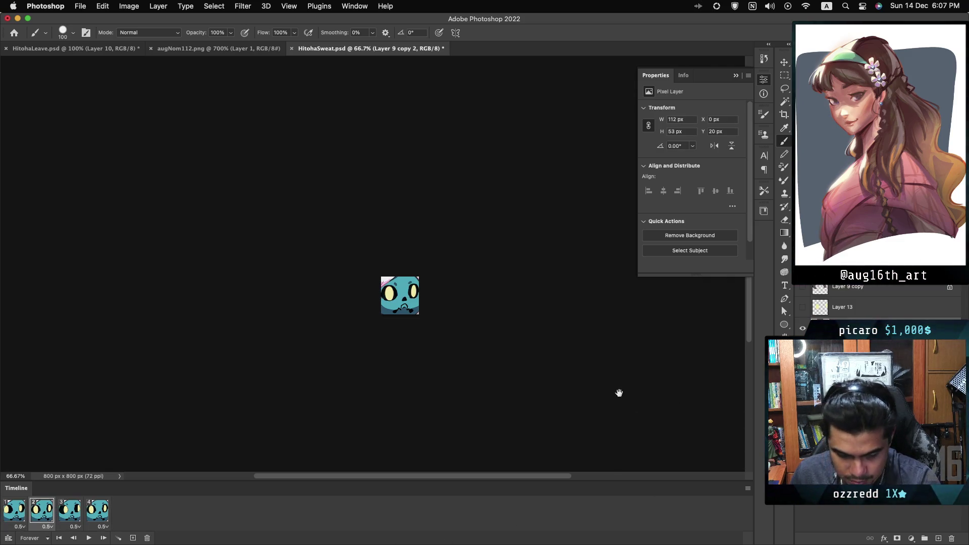
{"action": "key", "text": "alt+bracketright"}
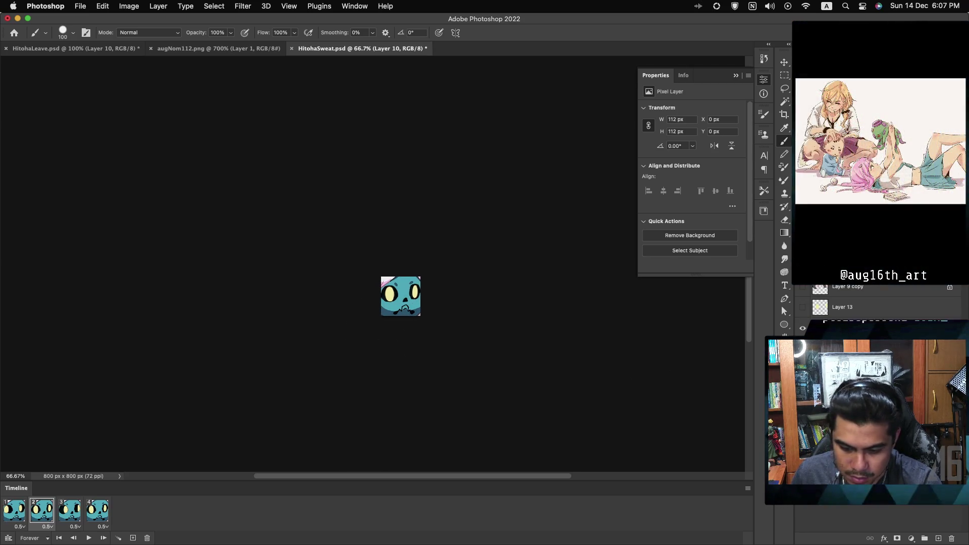
Zoom to 200%, shrink the brush, and play then stop the preview on frame 4
{"action": "key", "text": "super+equal"}
{"action": "key", "text": "super+equal"}
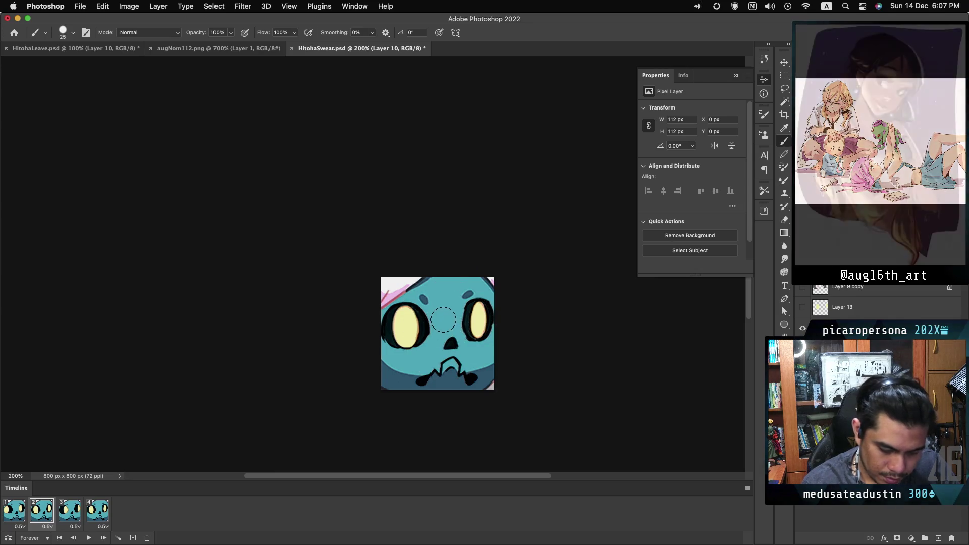
{"action": "key", "text": "bracketleft"}
{"action": "key", "text": "bracketleft"}
{"action": "key", "text": "bracketleft"}
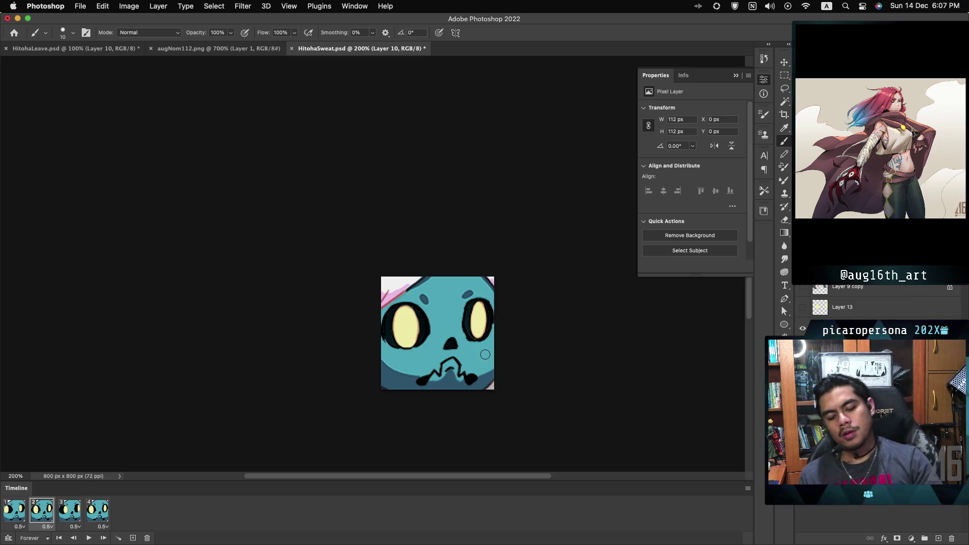
{"action": "key", "text": "space"}
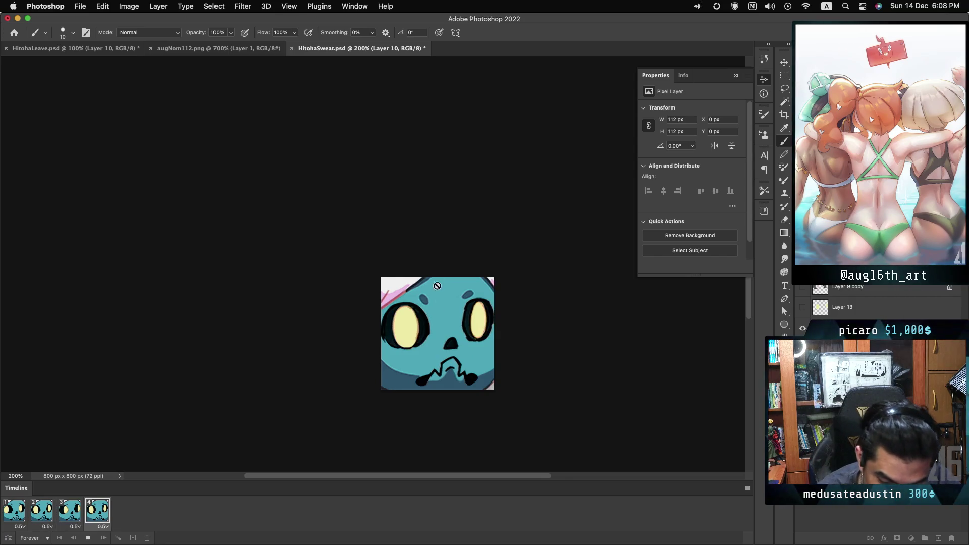
{"action": "key", "text": "space"}
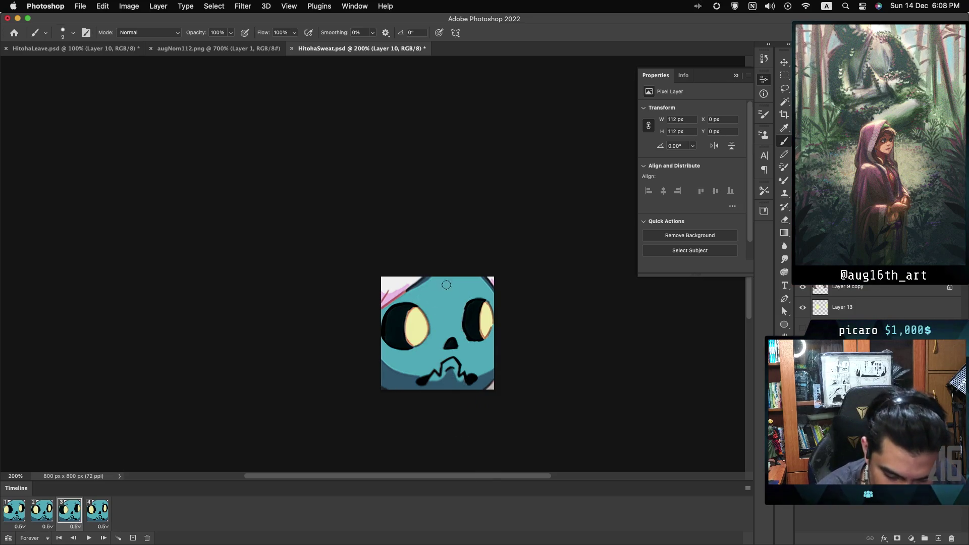
{"action": "key", "text": "bracketleft"}
{"action": "key", "text": "bracketleft"}
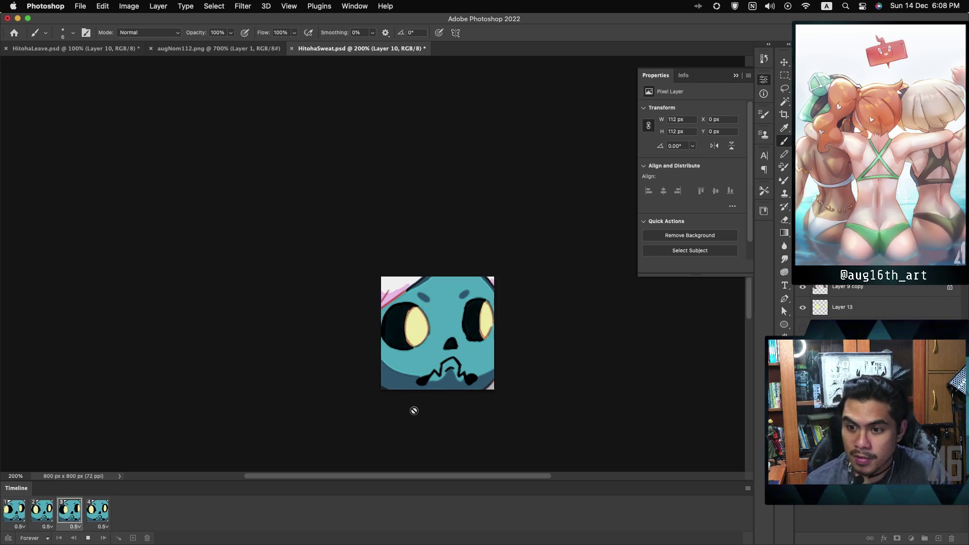
{"action": "key", "text": "space"}
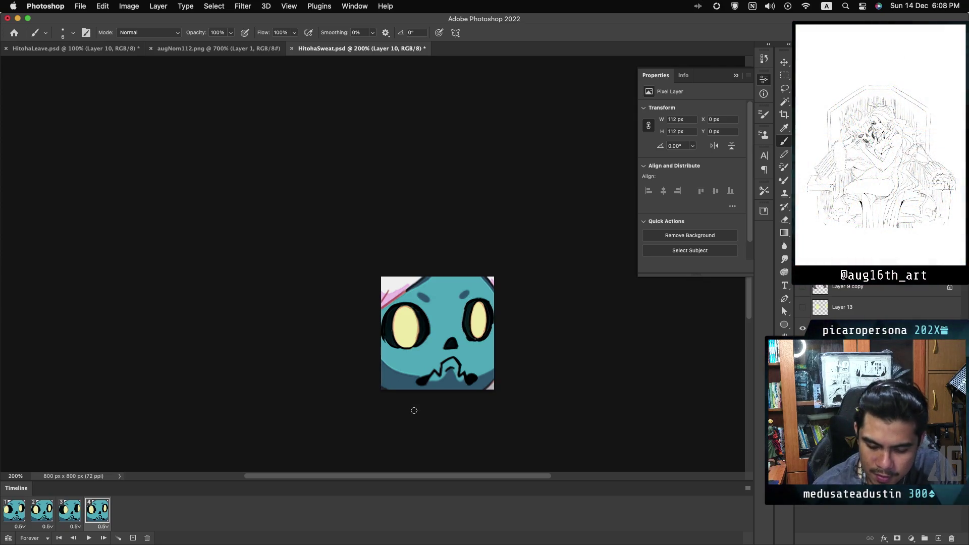
{"action": "key", "text": "ctrl+z"}
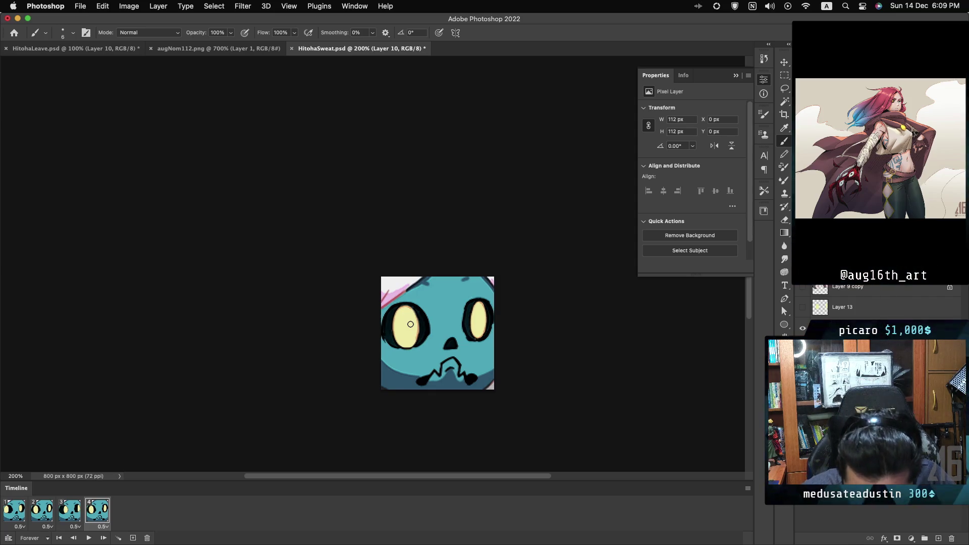
Paint small light-blue sweat drops on the forehead and left cheek, then play the animation
{"action": "key", "text": "bracketleft"}
{"action": "key", "text": "bracketleft"}
{"action": "key", "text": "bracketleft"}
{"action": "left_click_drag", "start_coordinate": [438, 286], "coordinate": [447, 283]}
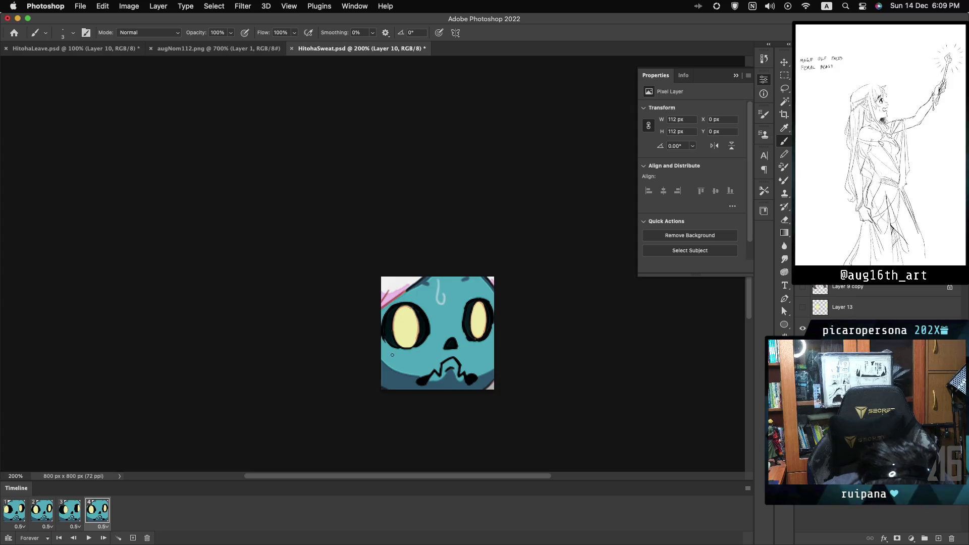
{"action": "key", "text": "ctrl+z"}
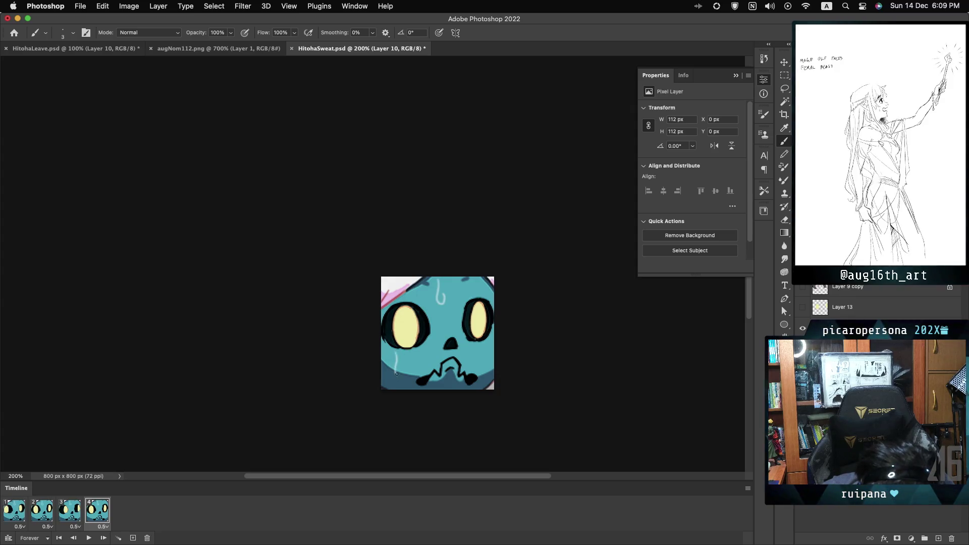
{"action": "left_click_drag", "start_coordinate": [398, 374], "coordinate": [402, 364]}
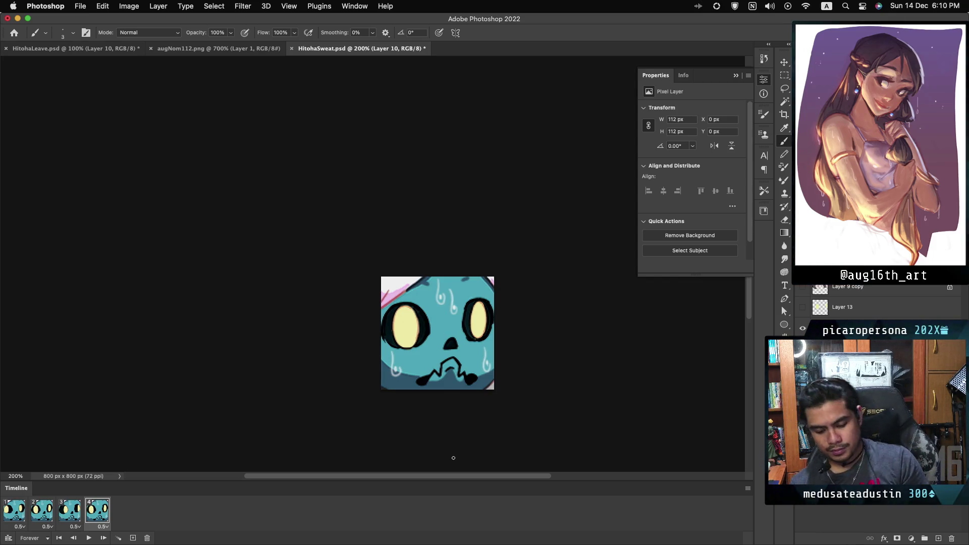
{"action": "key", "text": "space"}
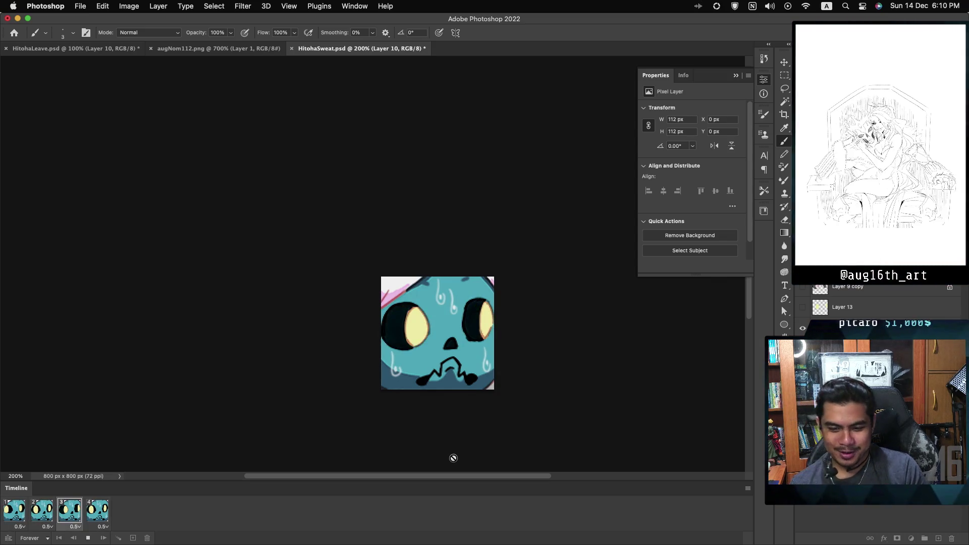
Zoom out to 66.7% to watch the loop near actual size, then stop it
{"action": "key", "text": "super+minus"}
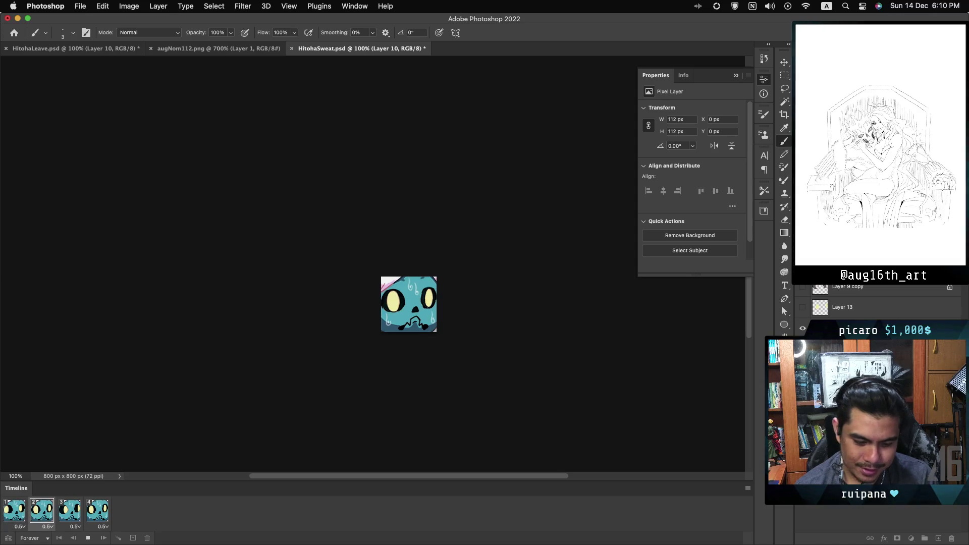
{"action": "key", "text": "super+minus"}
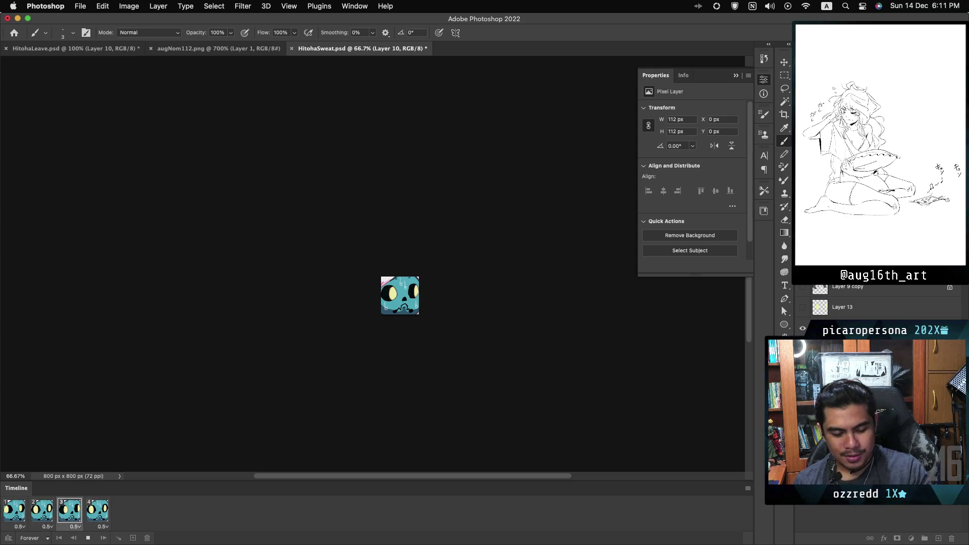
{"action": "key", "text": "space"}
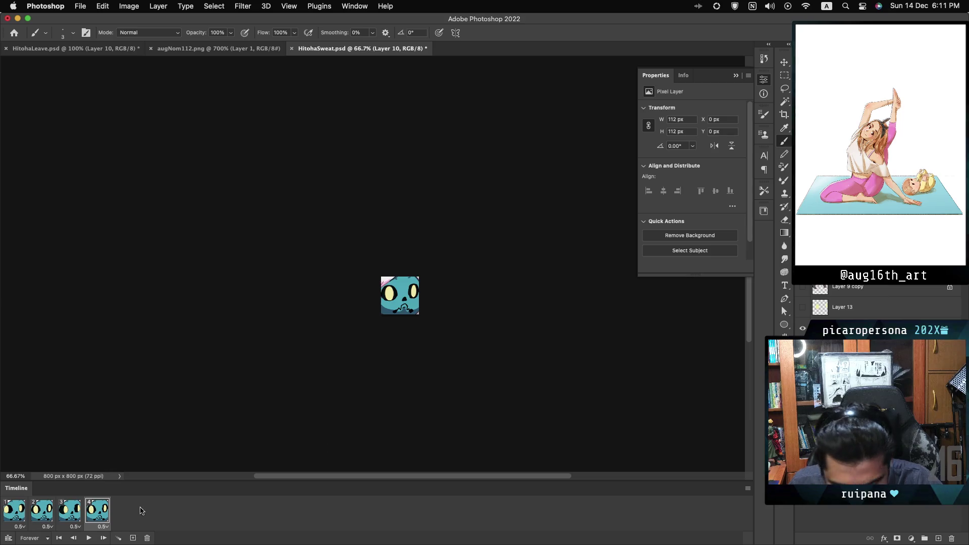
On frame 1, add a new layer above Layer 9 copy and zoom in to 200%
{"action": "left_click", "coordinate": [28, 507]}
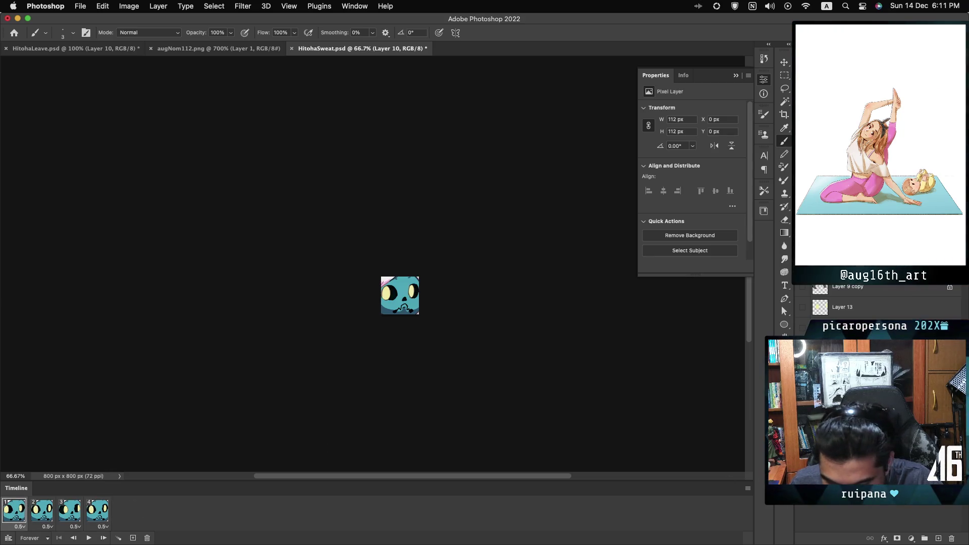
{"action": "left_click", "coordinate": [878, 292]}
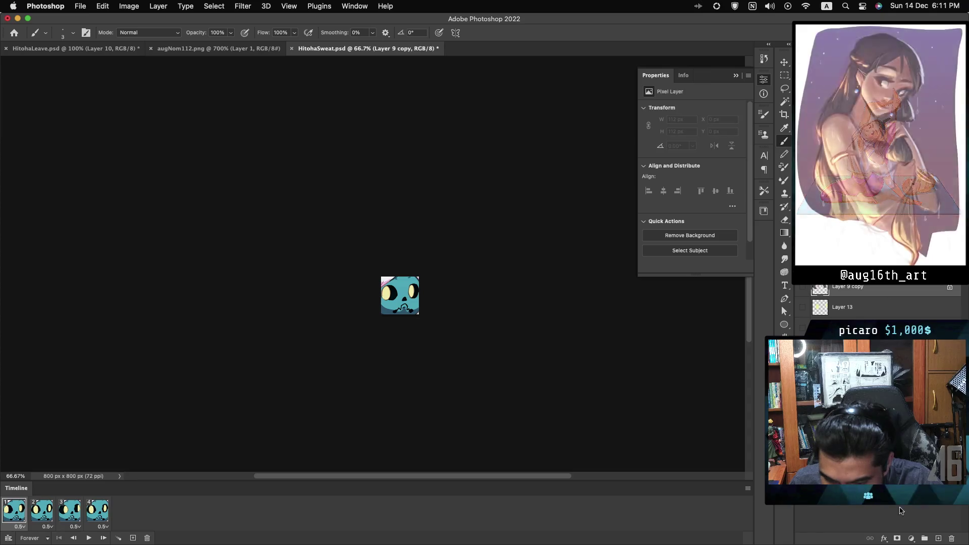
{"action": "left_click", "coordinate": [937, 539]}
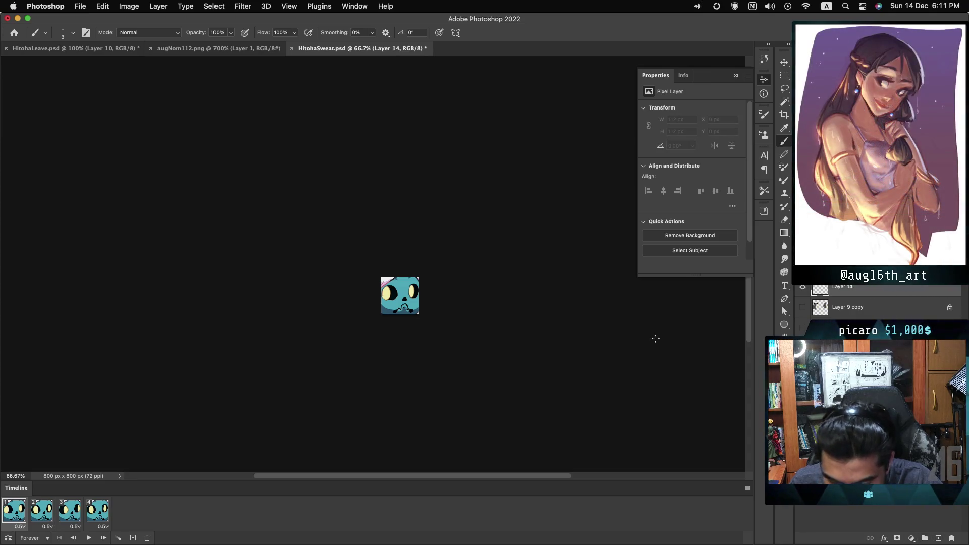
{"action": "key", "text": "super+equal"}
{"action": "key", "text": "super+equal"}
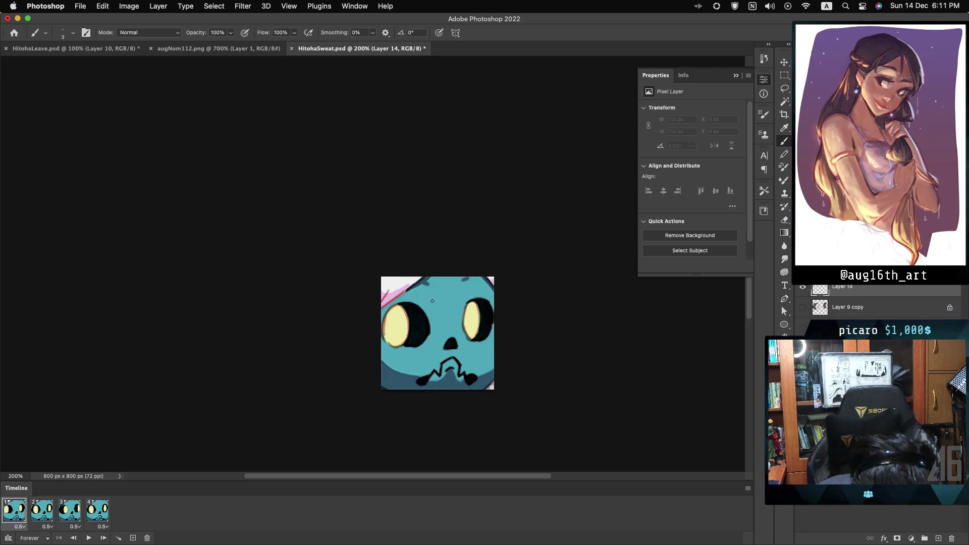
Paint light-blue sweat drops on the forehead and both cheeks, undoing stray strokes
{"action": "left_click_drag", "start_coordinate": [439, 282], "coordinate": [436, 310]}
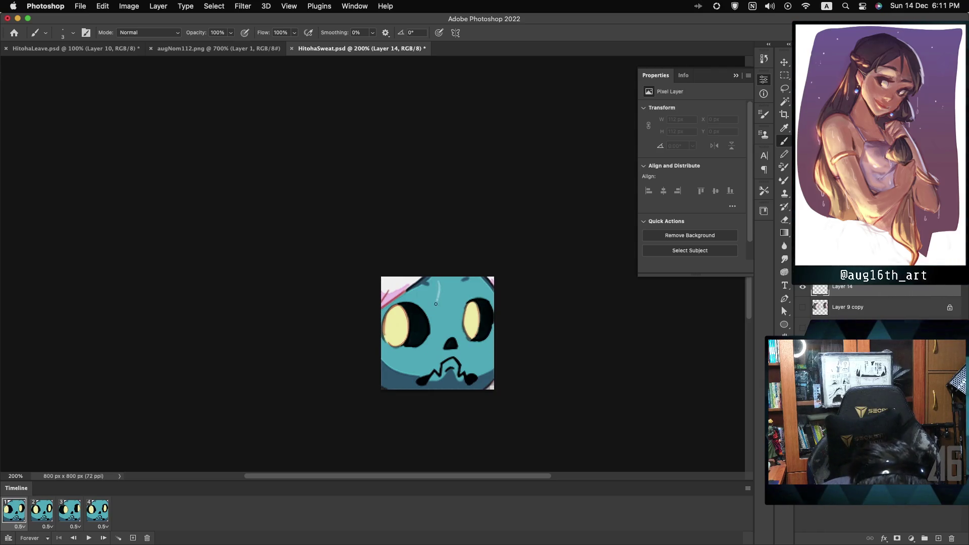
{"action": "key", "text": "super+z"}
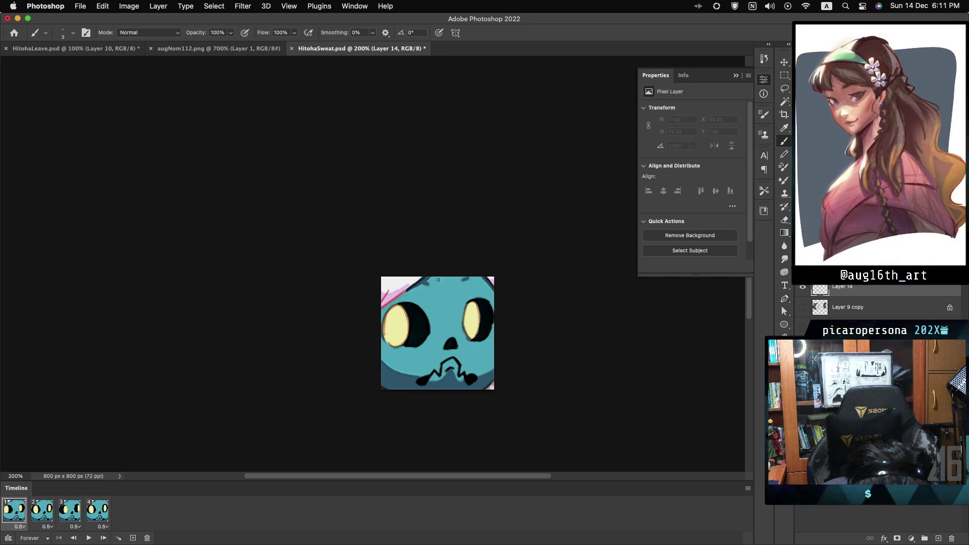
{"action": "key", "text": "super+z"}
{"action": "left_click_drag", "start_coordinate": [440, 279], "coordinate": [444, 303]}
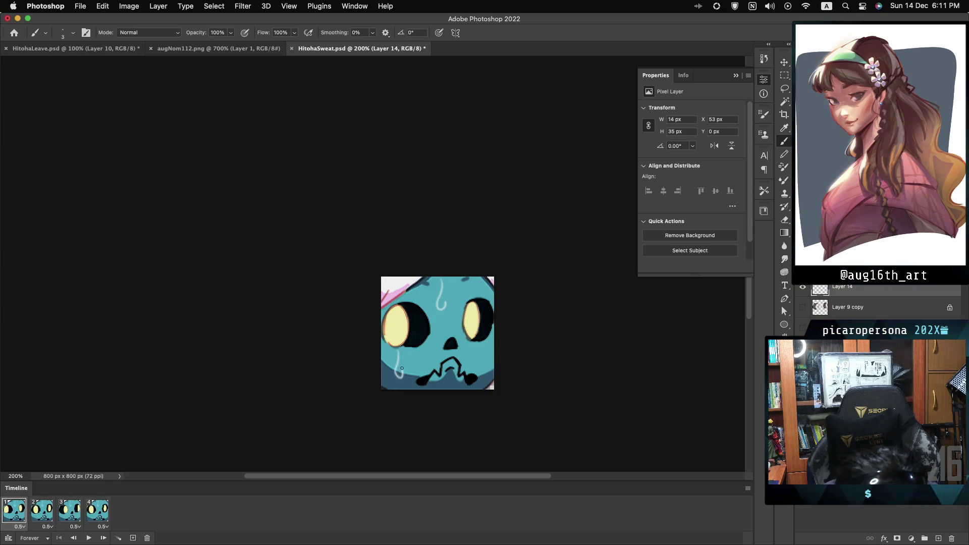
{"action": "left_click_drag", "start_coordinate": [487, 346], "coordinate": [489, 371]}
{"action": "key", "text": "cmd+z"}
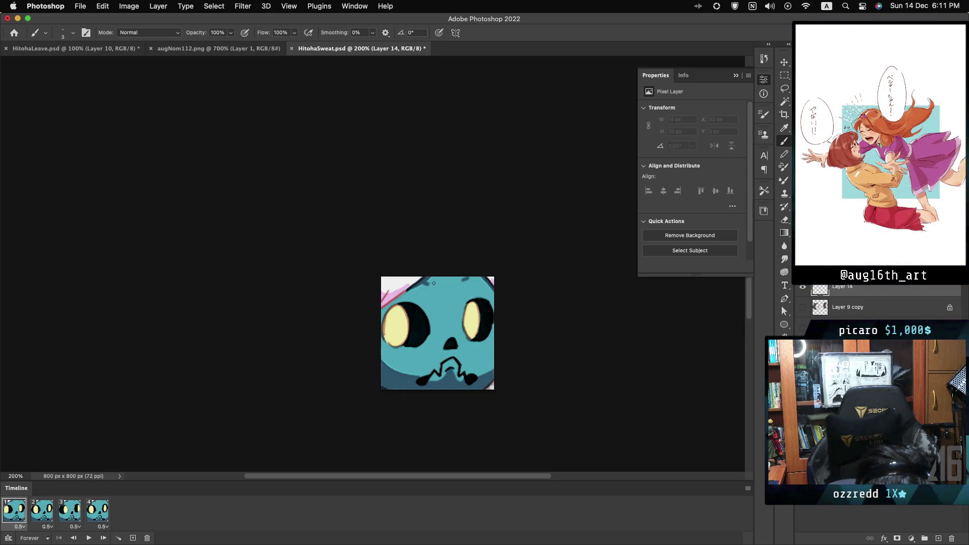
{"action": "left_click_drag", "start_coordinate": [436, 306], "coordinate": [437, 298]}
{"action": "mouse_move", "coordinate": [457, 286]}
{"action": "left_mouse_down"}
{"action": "mouse_move", "coordinate": [455, 300]}
{"action": "mouse_move", "coordinate": [452, 293]}
{"action": "left_mouse_up"}
{"action": "key", "text": "cmd+z"}
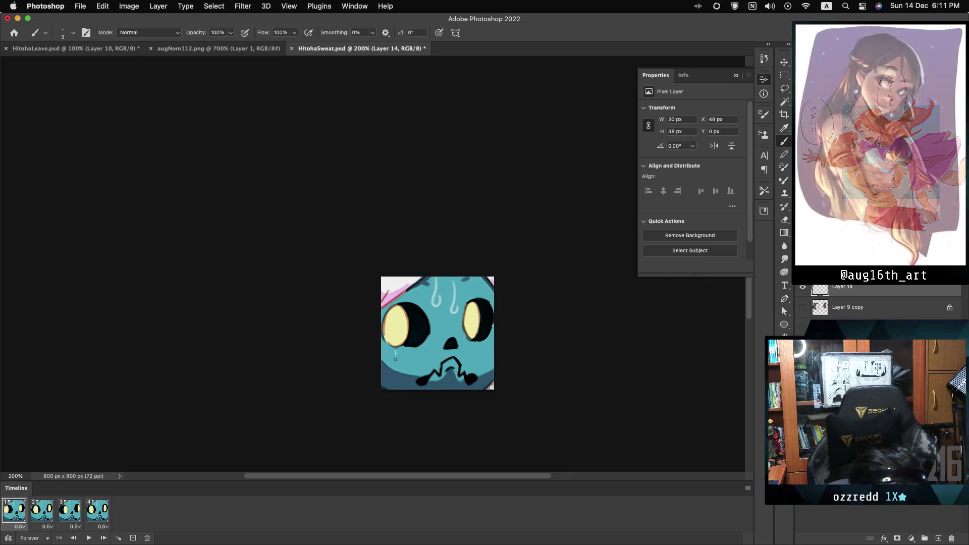
{"action": "mouse_move", "coordinate": [400, 355]}
{"action": "left_mouse_down"}
{"action": "mouse_move", "coordinate": [399, 375]}
{"action": "mouse_move", "coordinate": [403, 367]}
{"action": "left_mouse_up"}
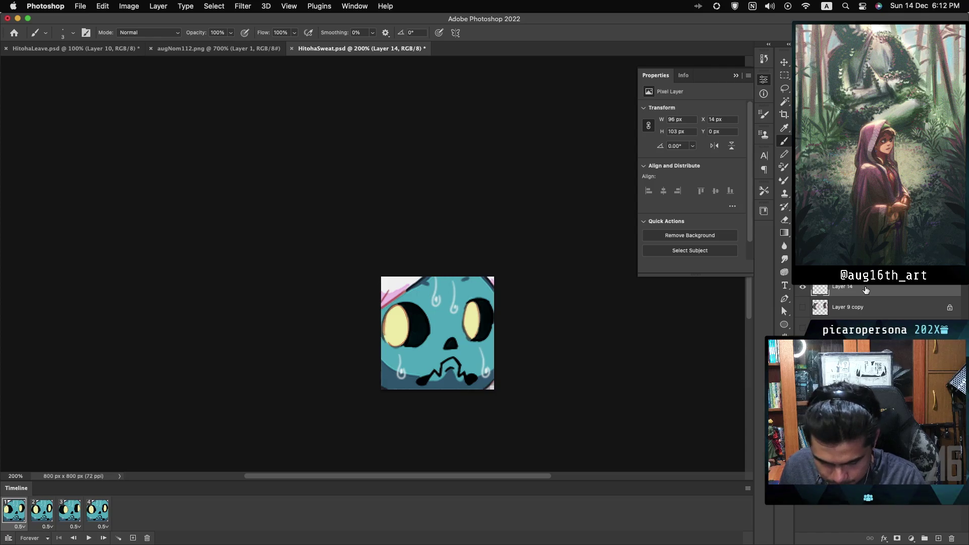
Duplicate the sweat-drop layer and show the copy only in frame 2, hiding the original there
{"action": "key", "text": "super+j"}
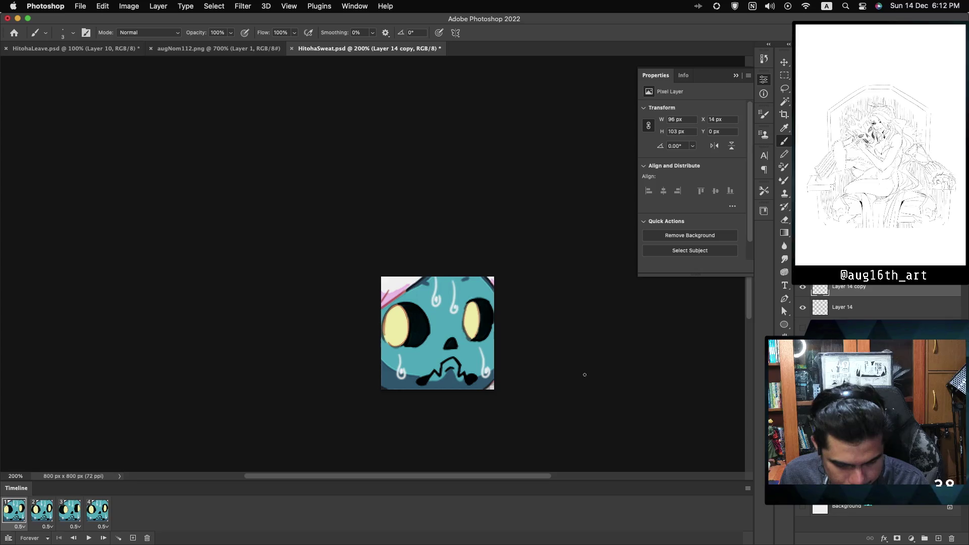
{"action": "left_click", "coordinate": [803, 287]}
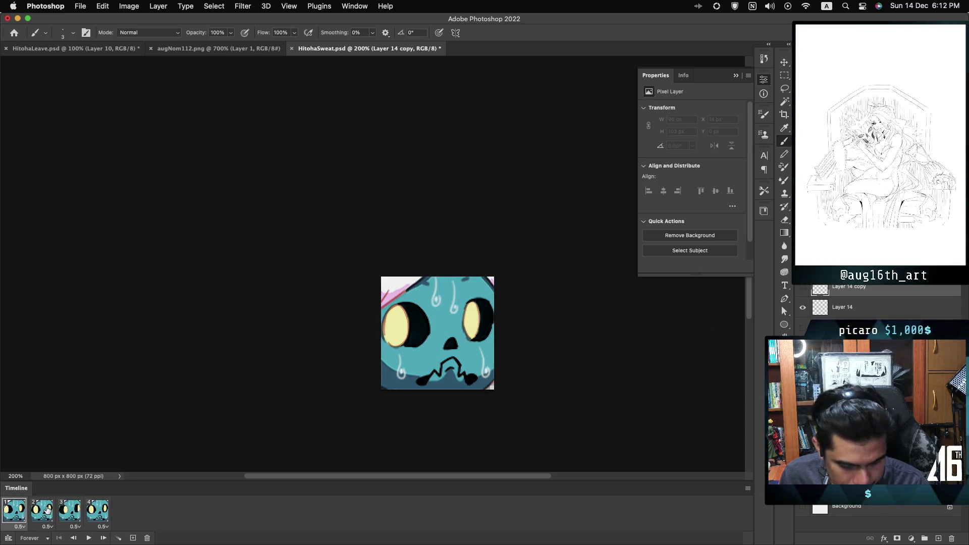
{"action": "key", "text": "Right"}
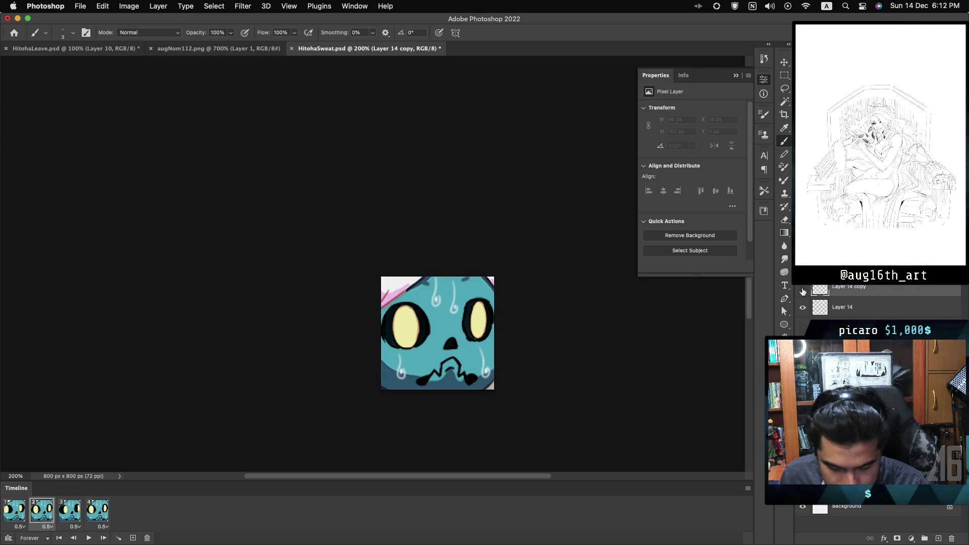
{"action": "left_click", "coordinate": [803, 286]}
{"action": "left_click", "coordinate": [803, 307]}
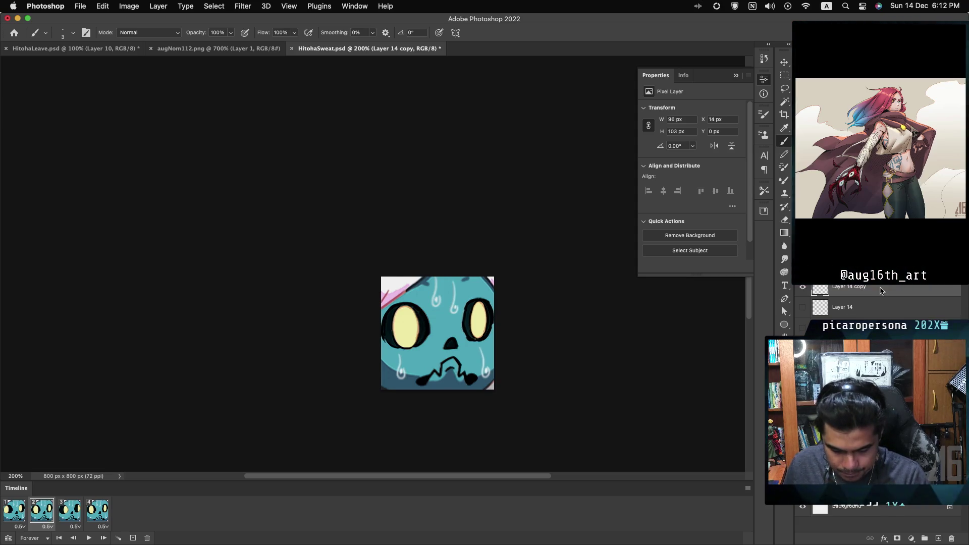
Nudge the copied sweat drops 9 px lower with Free Transform
{"action": "key", "text": "ctrl+t"}
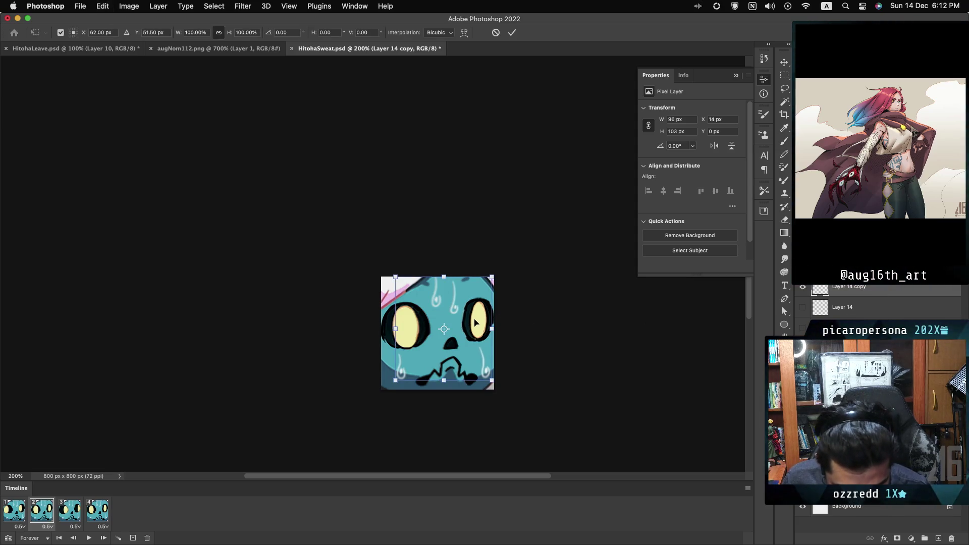
{"action": "key", "text": "Left"}
{"action": "key", "text": "Left"}
{"action": "key", "text": "Left"}
{"action": "key", "text": "Down"}
{"action": "key", "text": "Down"}
{"action": "key", "text": "Down"}
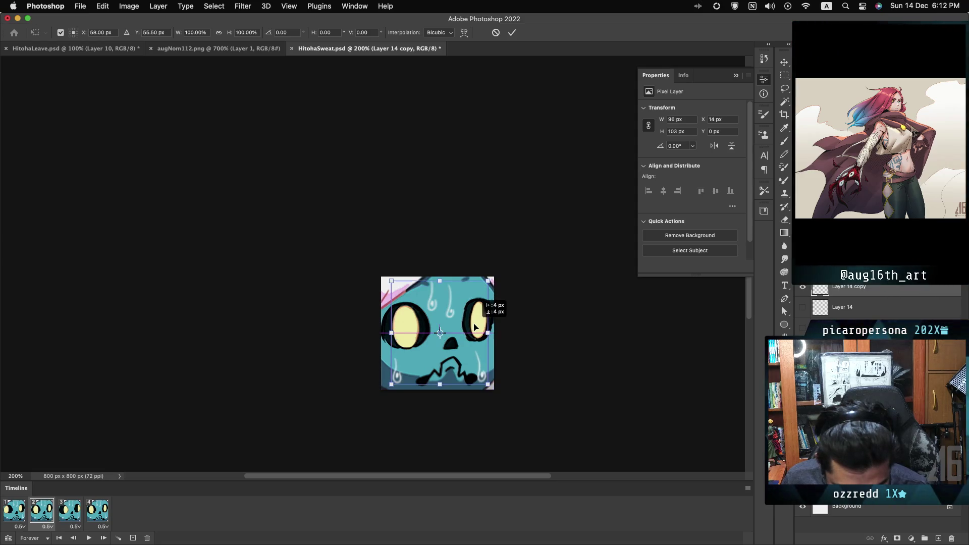
{"action": "key", "text": "Right"}
{"action": "key", "text": "Right"}
{"action": "key", "text": "Right"}
{"action": "key", "text": "Down"}
{"action": "key", "text": "Down"}
{"action": "key", "text": "Down"}
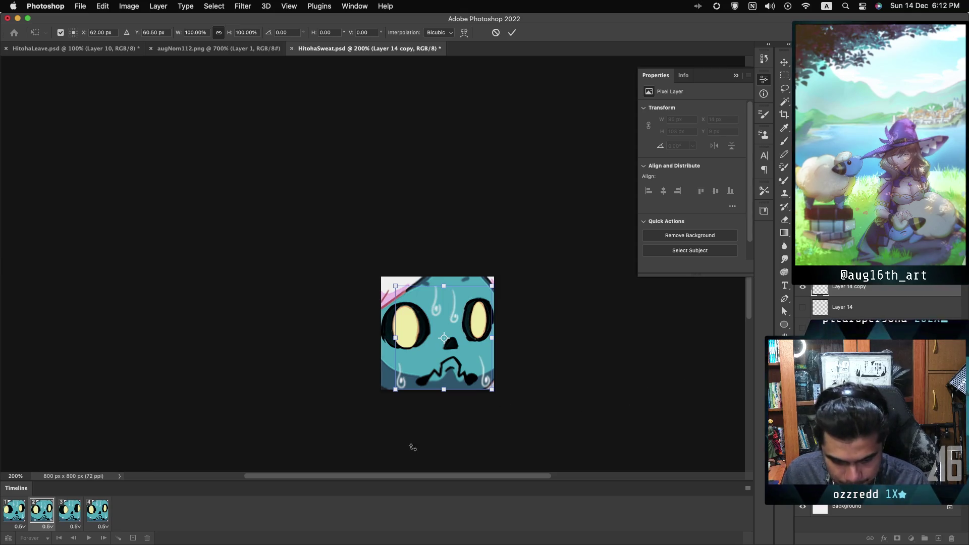
{"action": "key", "text": "Return"}
Switch to the brush and flip between frames 1 and 2 to compare the sweat drops
{"action": "key", "text": "b"}
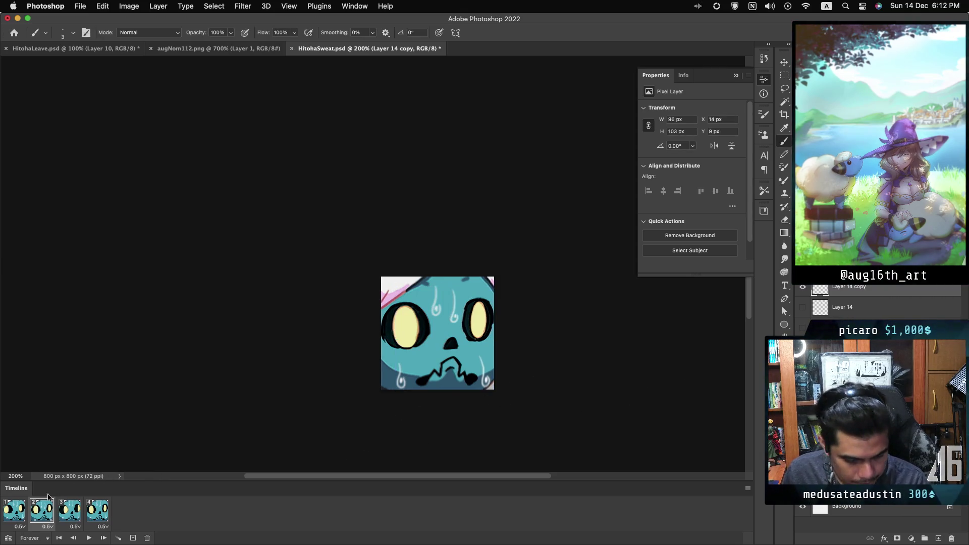
{"action": "left_click", "coordinate": [13, 511]}
{"action": "left_click", "coordinate": [32, 512]}
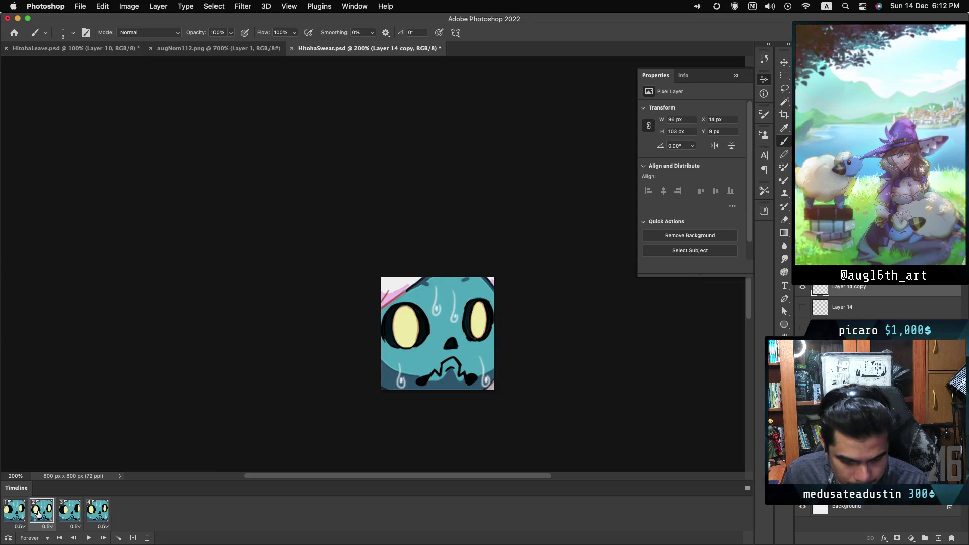
{"action": "left_click", "coordinate": [13, 511]}
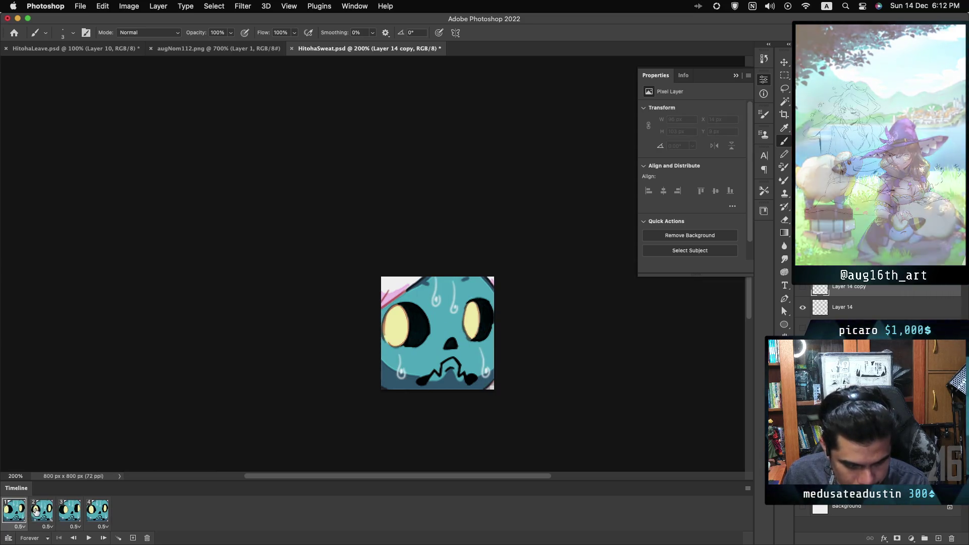
{"action": "left_click", "coordinate": [37, 512]}
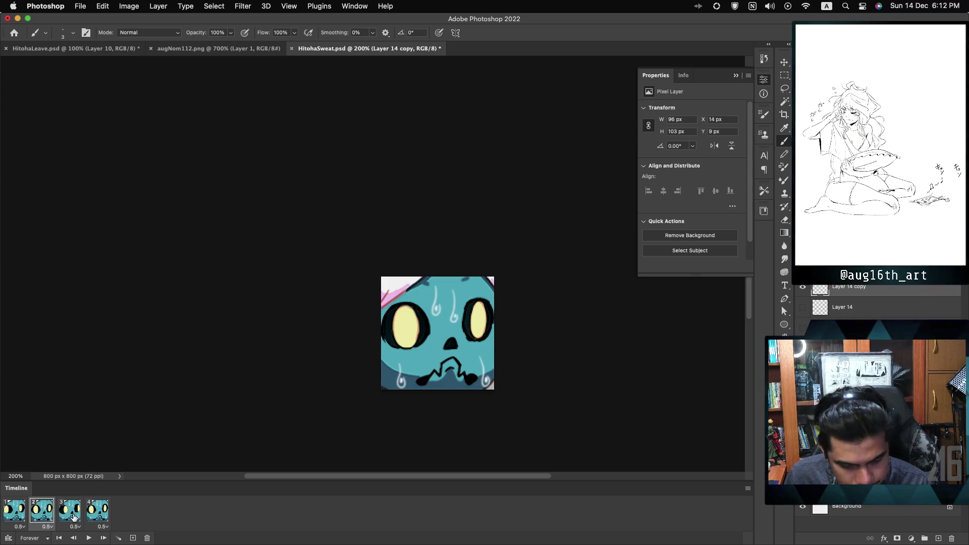
On frame 3, duplicate Layer 14 copy as Layer 14 copy 2, visible only in frame 3
{"action": "left_click", "coordinate": [74, 517]}
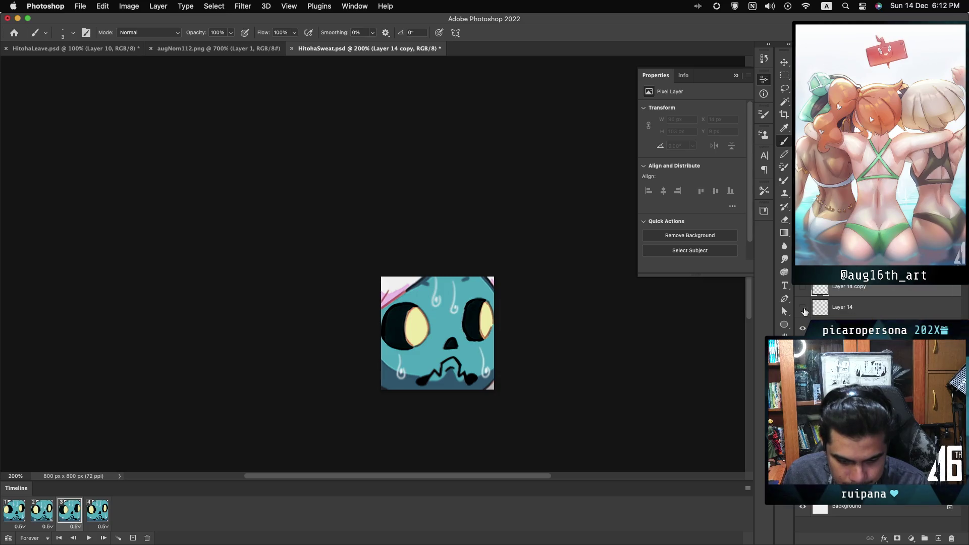
{"action": "left_click", "coordinate": [804, 308]}
{"action": "left_click", "coordinate": [805, 297]}
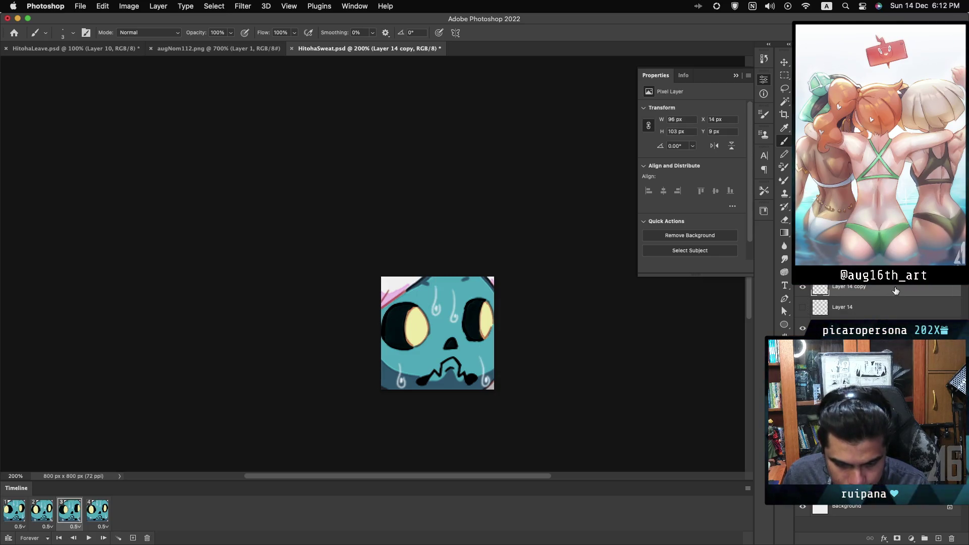
{"action": "key", "text": "super+j"}
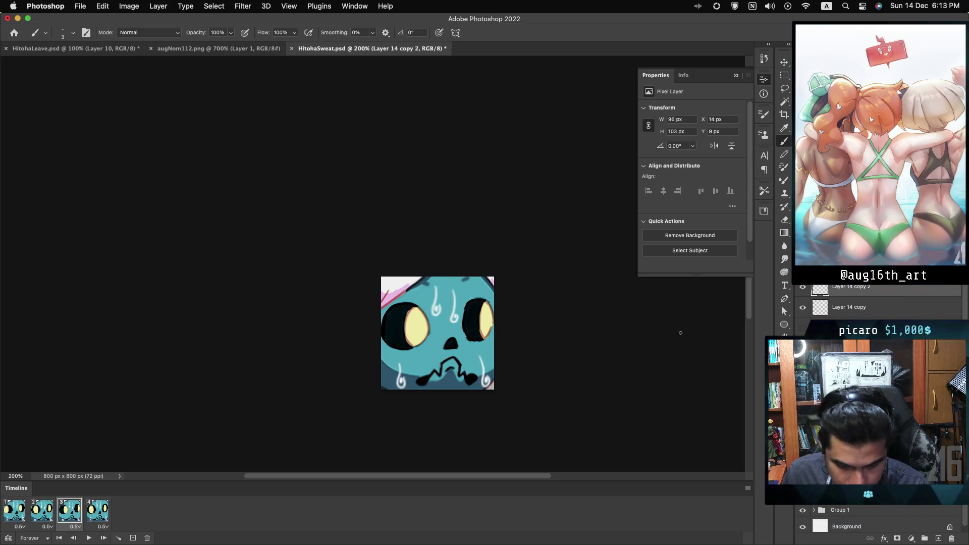
{"action": "left_click", "coordinate": [803, 308]}
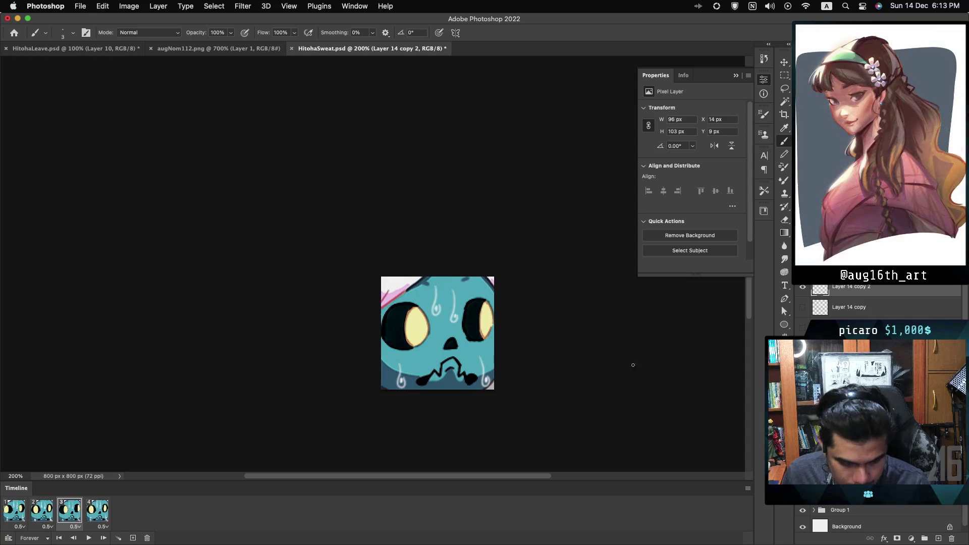
{"action": "left_click", "coordinate": [14, 511]}
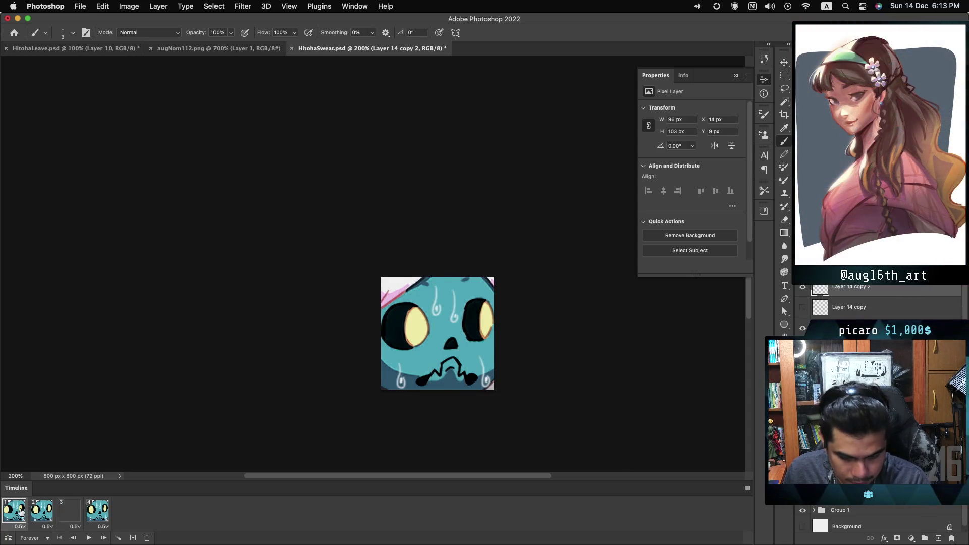
{"action": "left_click", "coordinate": [803, 290]}
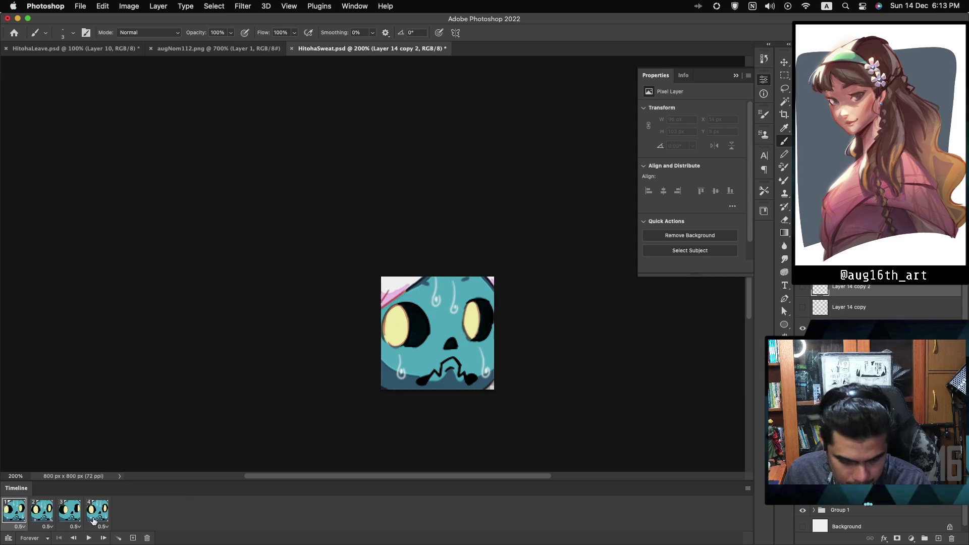
{"action": "left_click", "coordinate": [73, 515]}
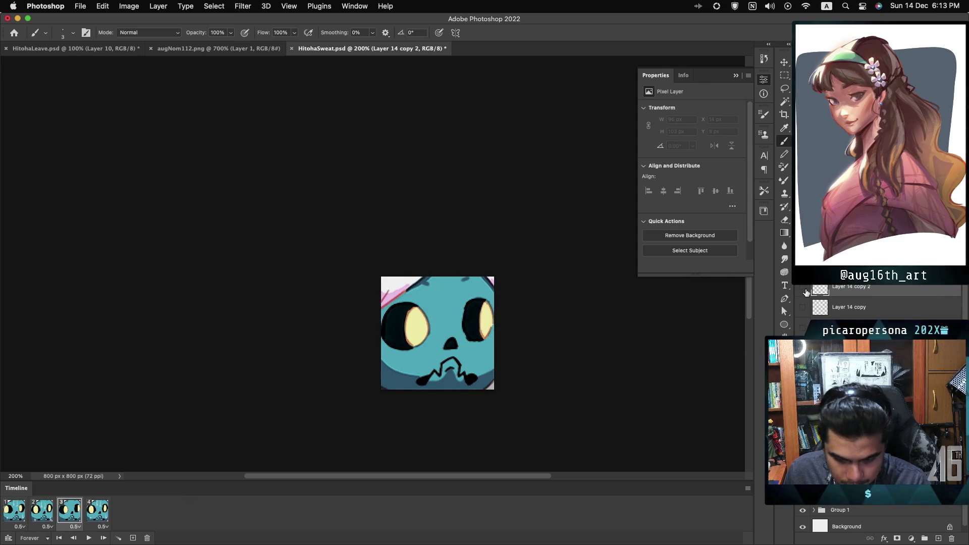
Move Layer 14 copy 2's sweat drops 26 px lower with Free Transform
{"action": "key", "text": "super+t"}
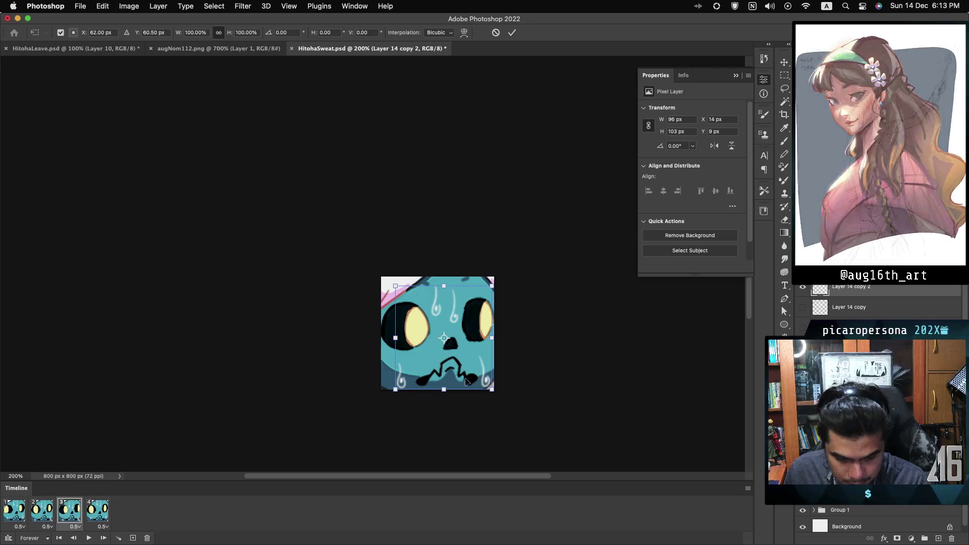
{"action": "left_click_drag", "start_coordinate": [487, 378], "coordinate": [486, 395]}
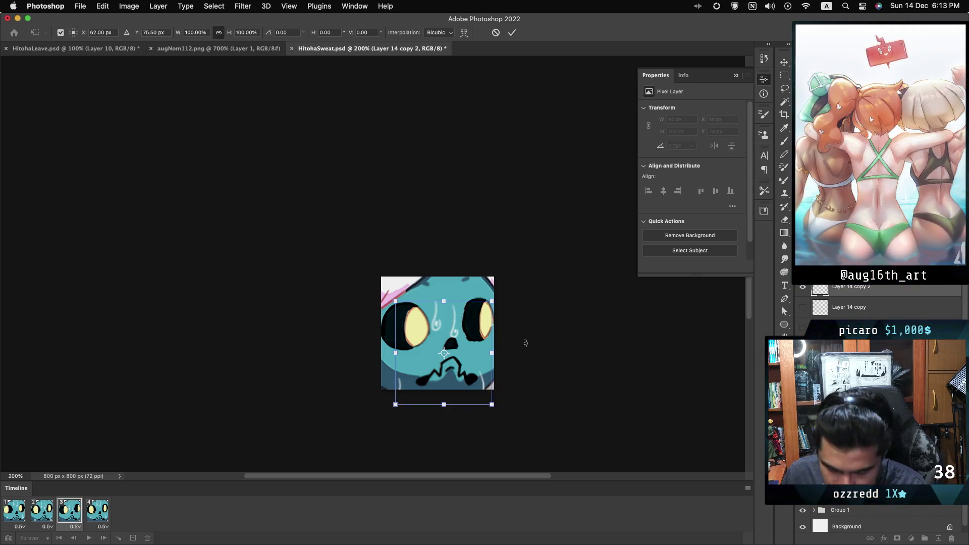
{"action": "key", "text": "Return"}
{"action": "key", "text": "b"}
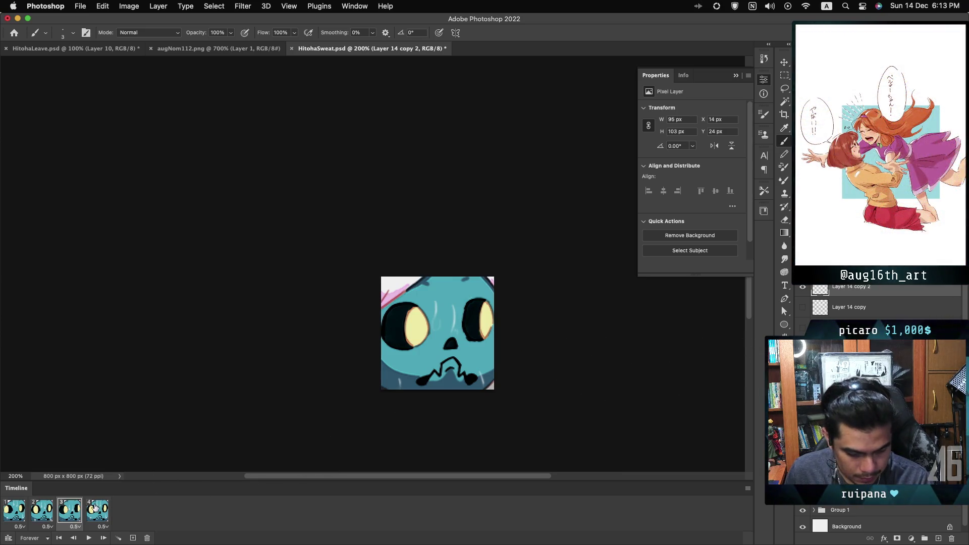
On frame 4, duplicate Layer 14 as Layer 14 copy 3 and show it there
{"action": "left_click", "coordinate": [41, 510]}
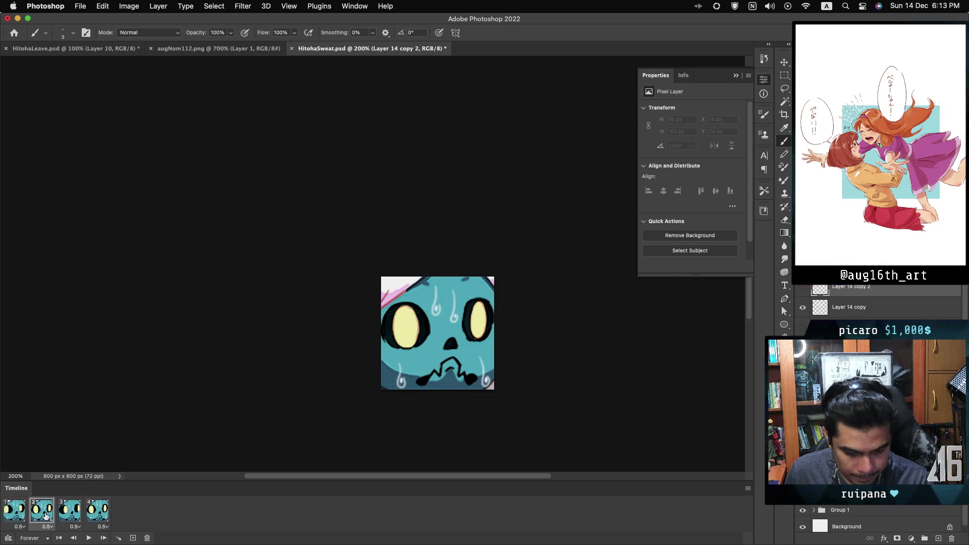
{"action": "left_click", "coordinate": [71, 513]}
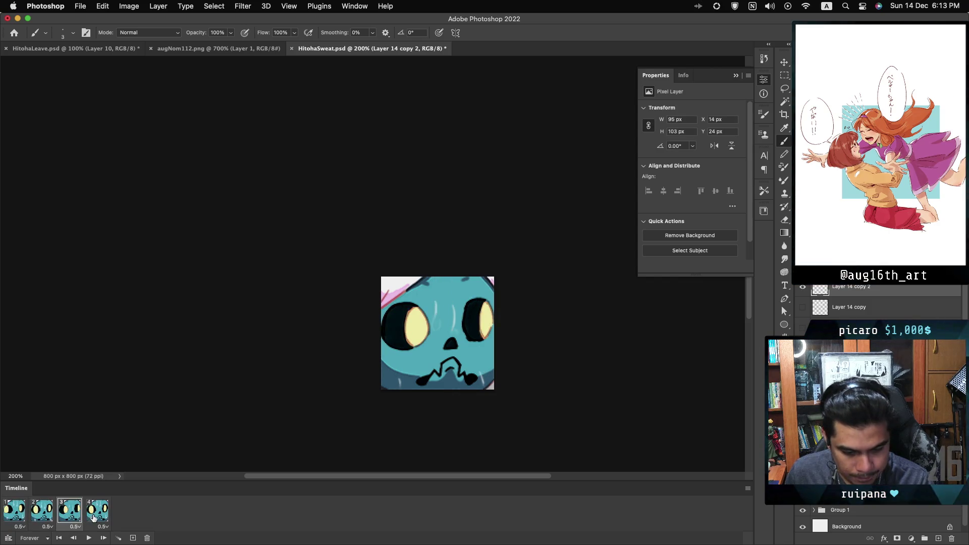
{"action": "left_click", "coordinate": [99, 518]}
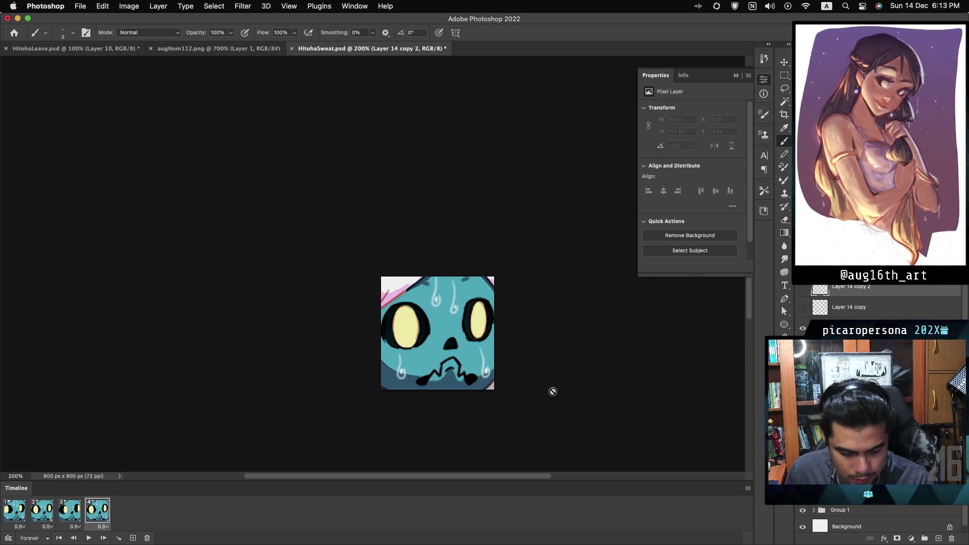
{"action": "left_click", "coordinate": [848, 329]}
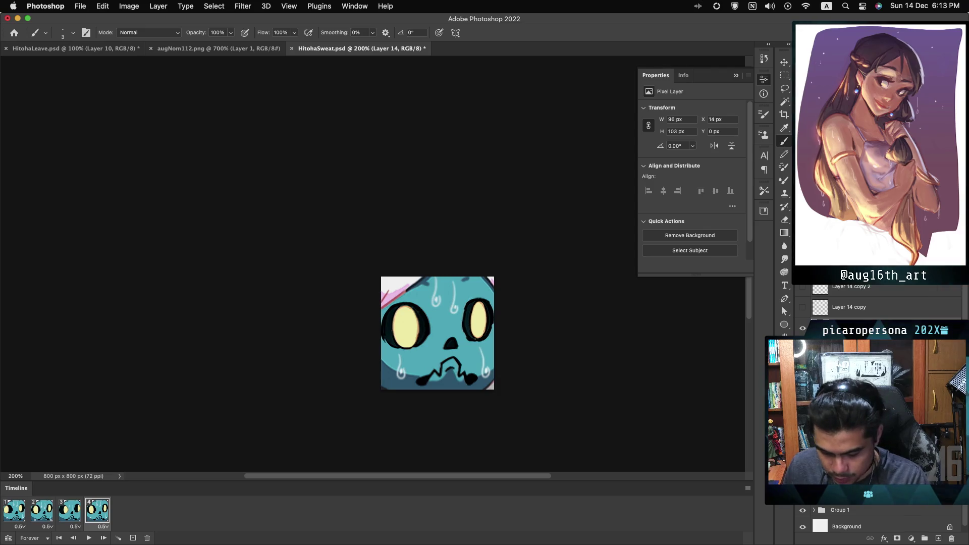
{"action": "key", "text": "ctrl+j"}
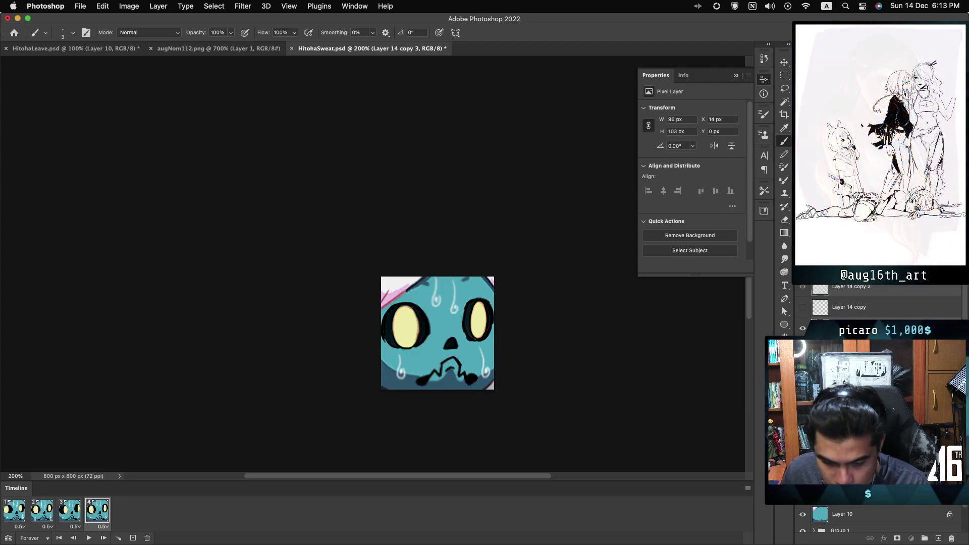
{"action": "left_click", "coordinate": [11, 517]}
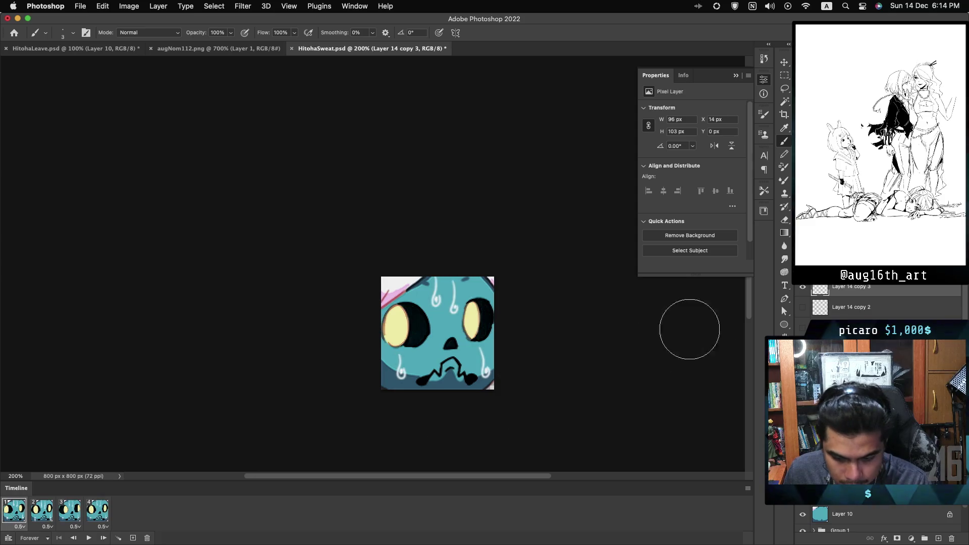
{"action": "left_click", "coordinate": [98, 511]}
{"action": "left_click", "coordinate": [803, 288]}
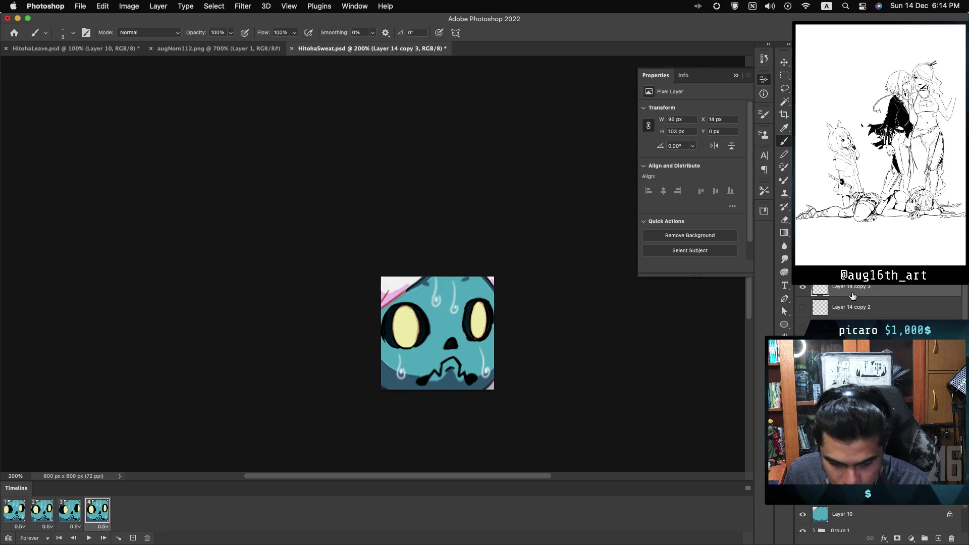
Move Layer 14 copy 3's sweat drops up to Y -20 px with Free Transform
{"action": "key", "text": "super+t"}
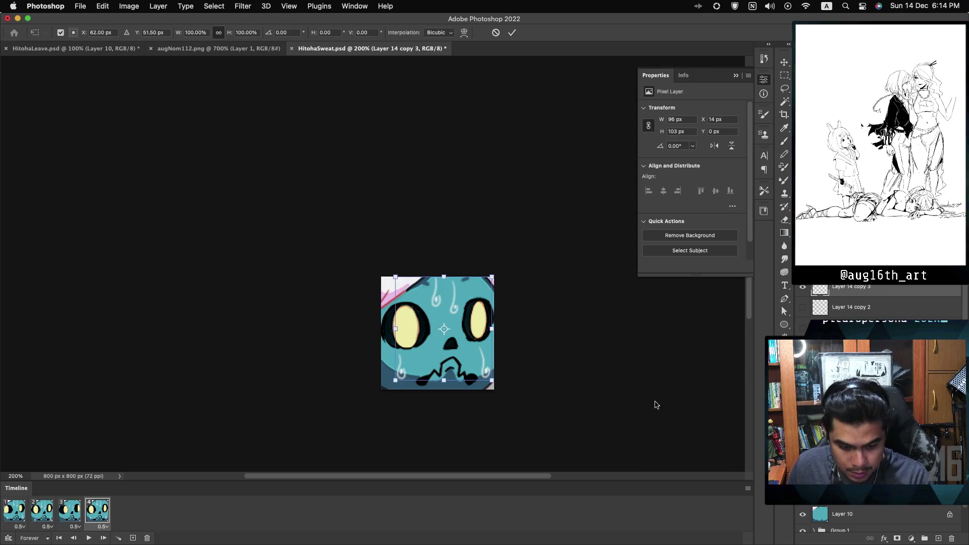
{"action": "left_click_drag", "start_coordinate": [473, 363], "coordinate": [469, 347]}
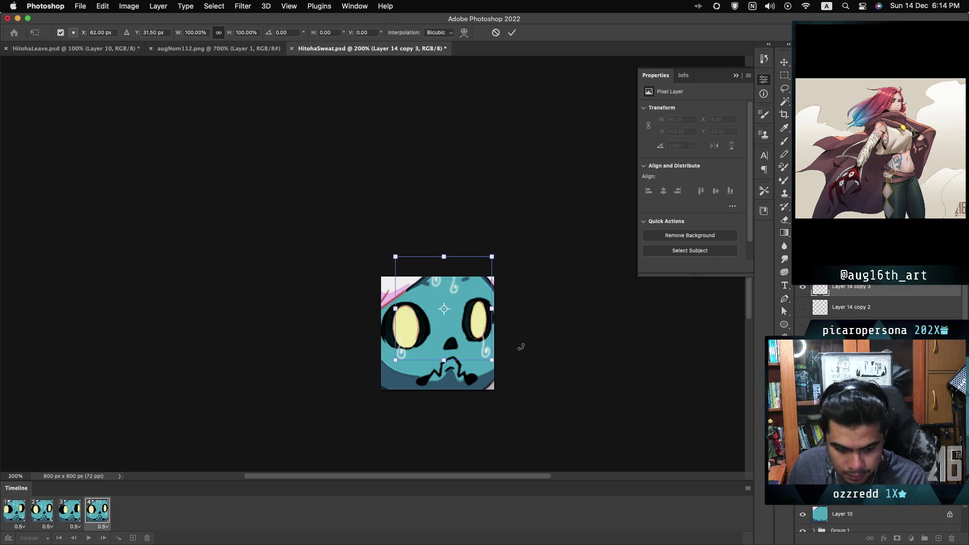
{"action": "key", "text": "Return"}
{"action": "key", "text": "b"}
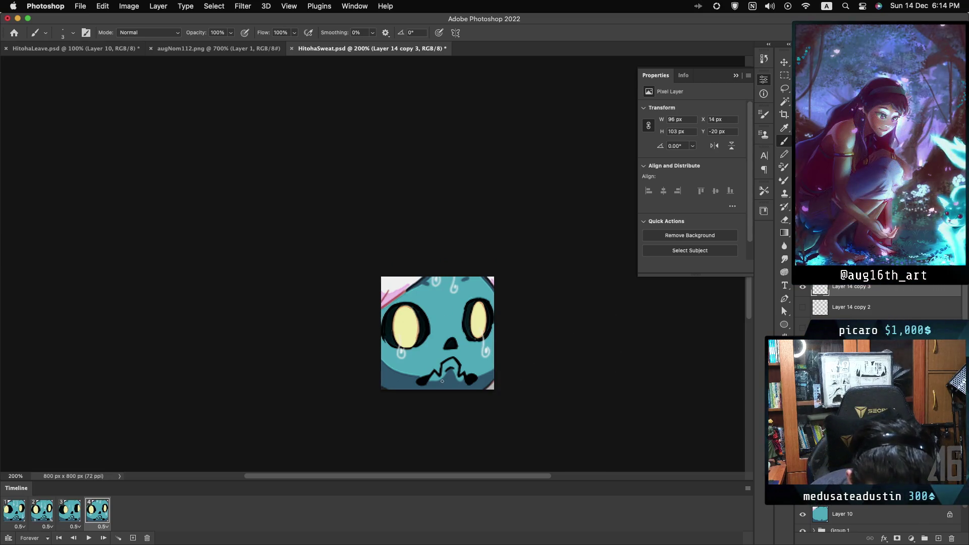
{"action": "key", "text": "bracketright"}
{"action": "key", "text": "bracketright"}
{"action": "key", "text": "bracketright"}
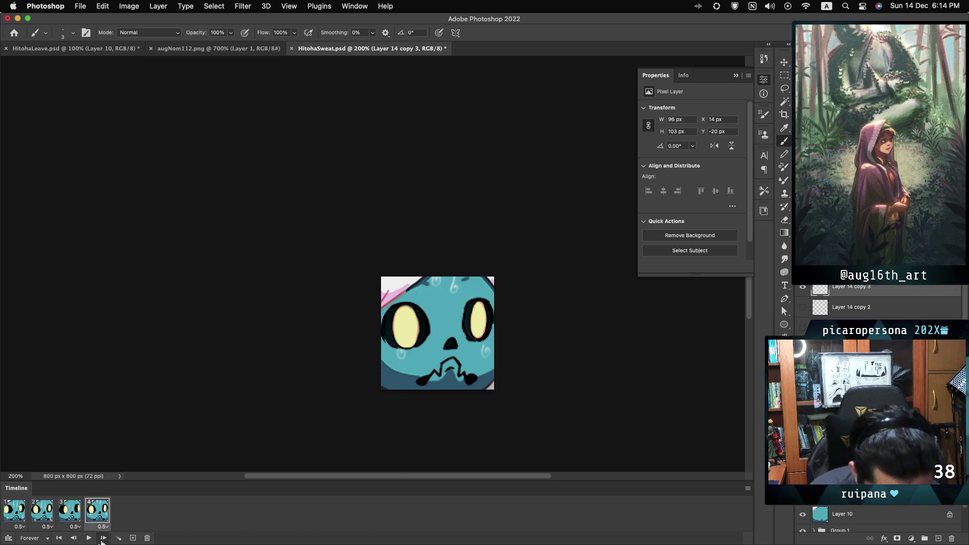
Play and stop the four-frame animation, then flick between frames 2 and 3, ending on frame 3
{"action": "left_click", "coordinate": [88, 538]}
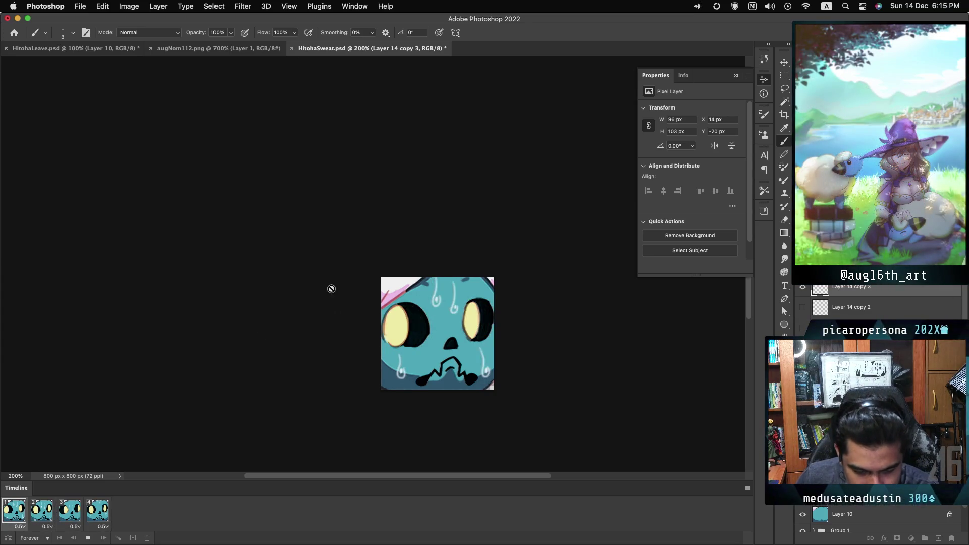
{"action": "key", "text": "space"}
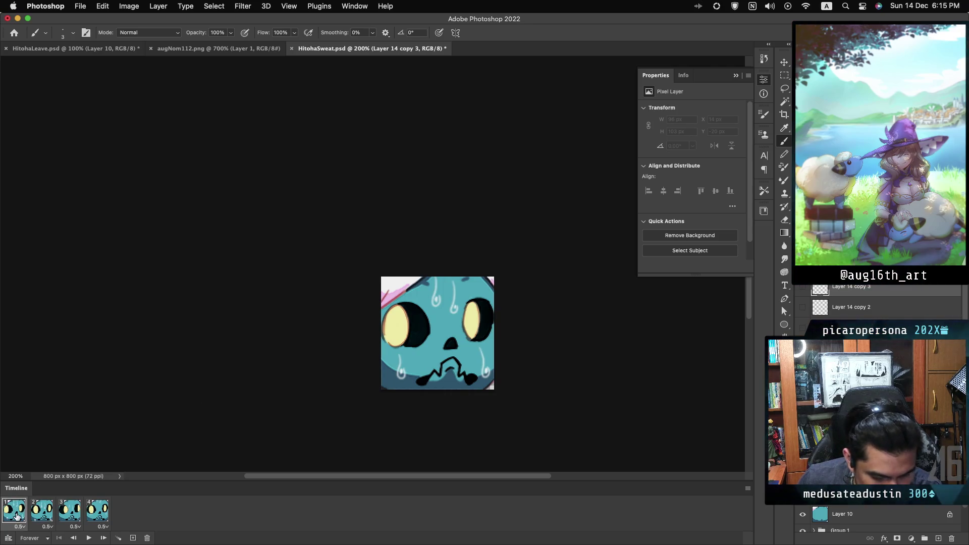
{"action": "left_click", "coordinate": [49, 514]}
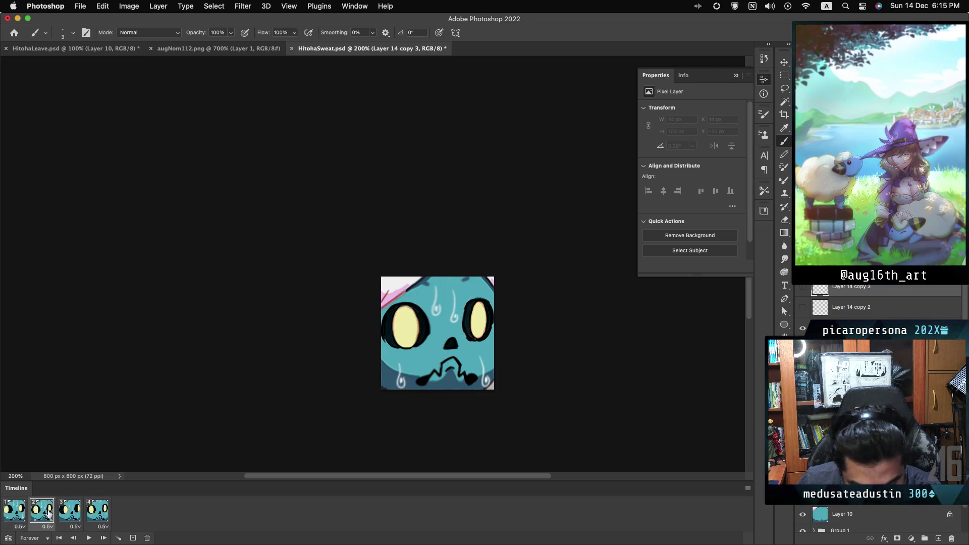
{"action": "left_click", "coordinate": [72, 512]}
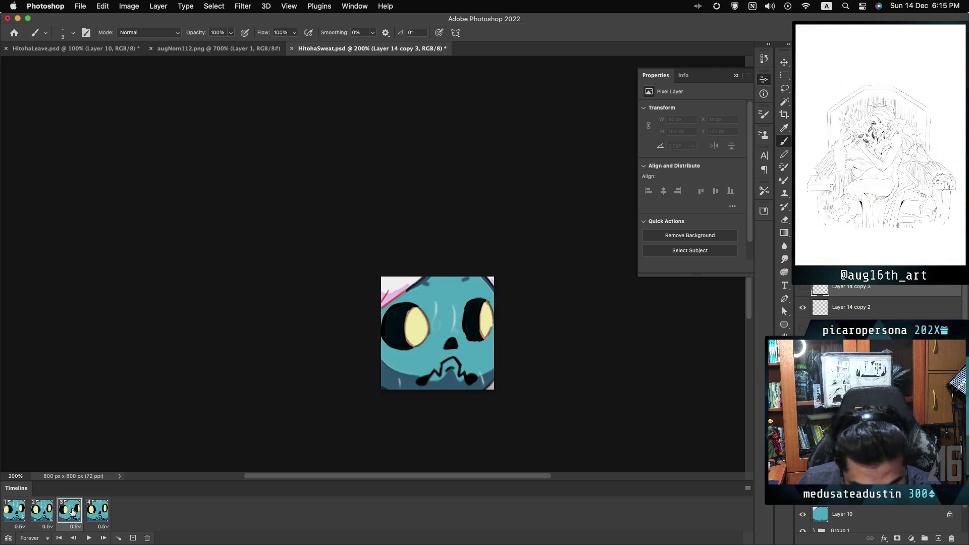
{"action": "left_click", "coordinate": [51, 510]}
{"action": "left_click", "coordinate": [65, 511]}
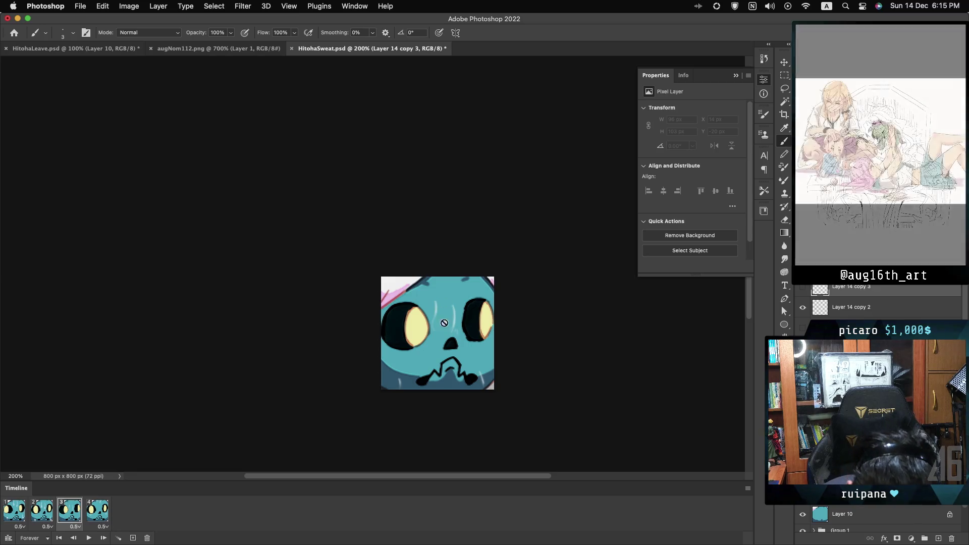
Paint a small sweat-drop stroke on the forehead in Layer 14 copy 2, comparing against frame 1
{"action": "left_click", "coordinate": [888, 309]}
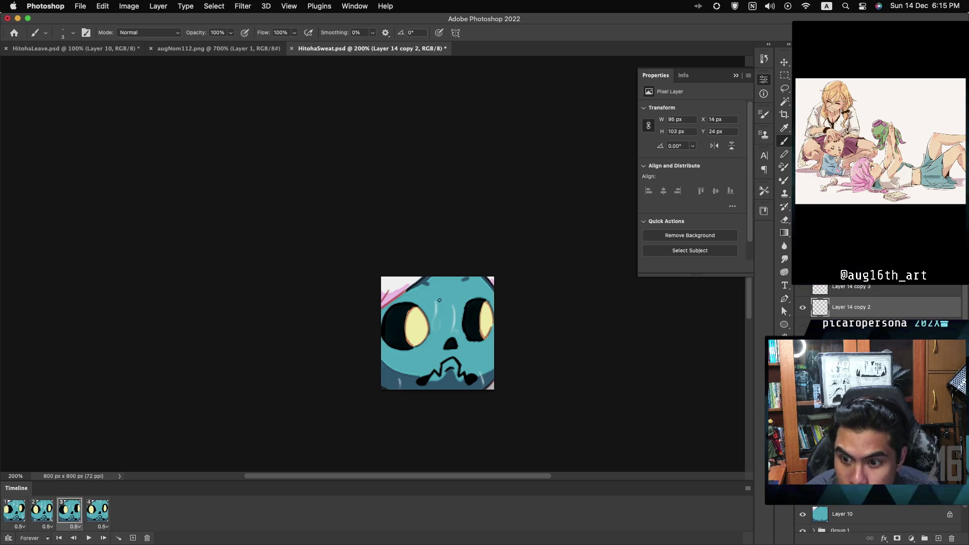
{"action": "left_click_drag", "start_coordinate": [438, 305], "coordinate": [438, 307]}
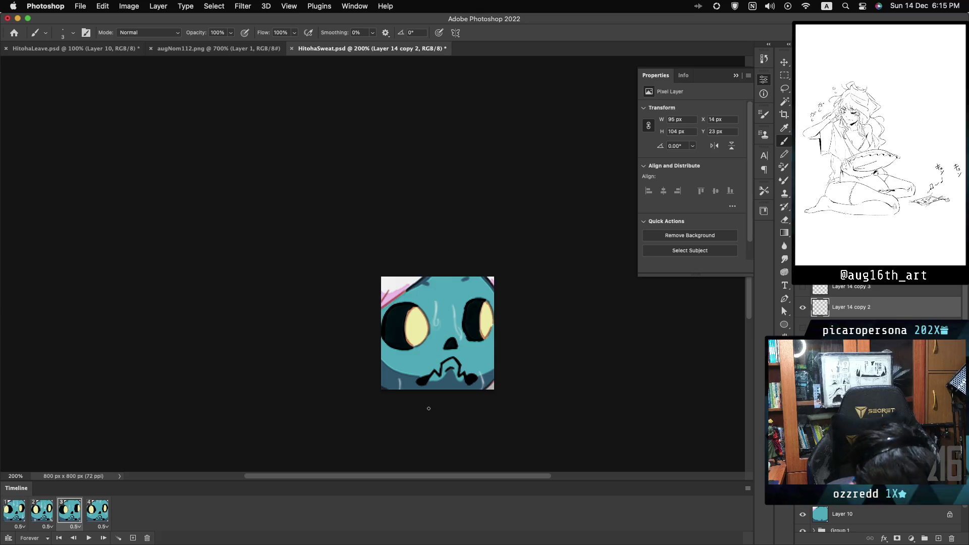
{"action": "left_click", "coordinate": [16, 511]}
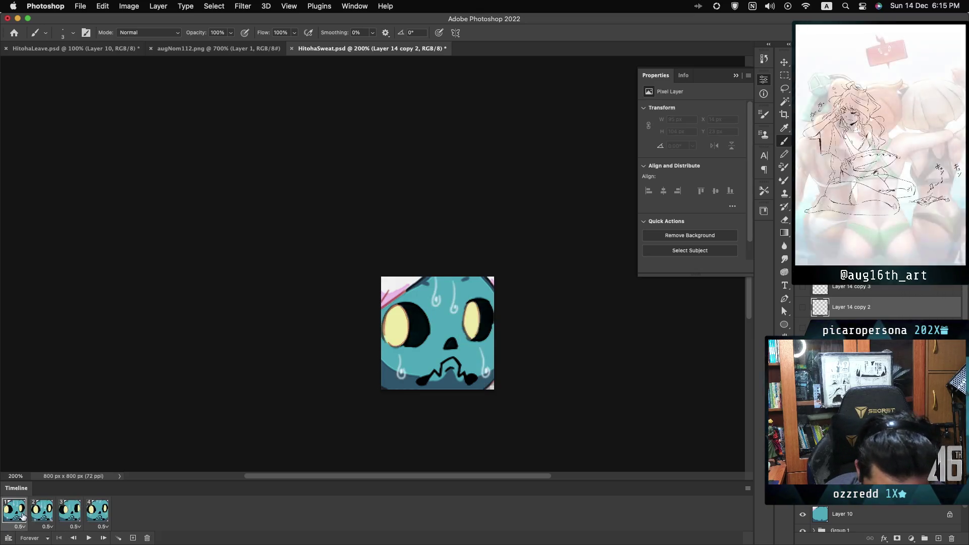
{"action": "left_click", "coordinate": [65, 518]}
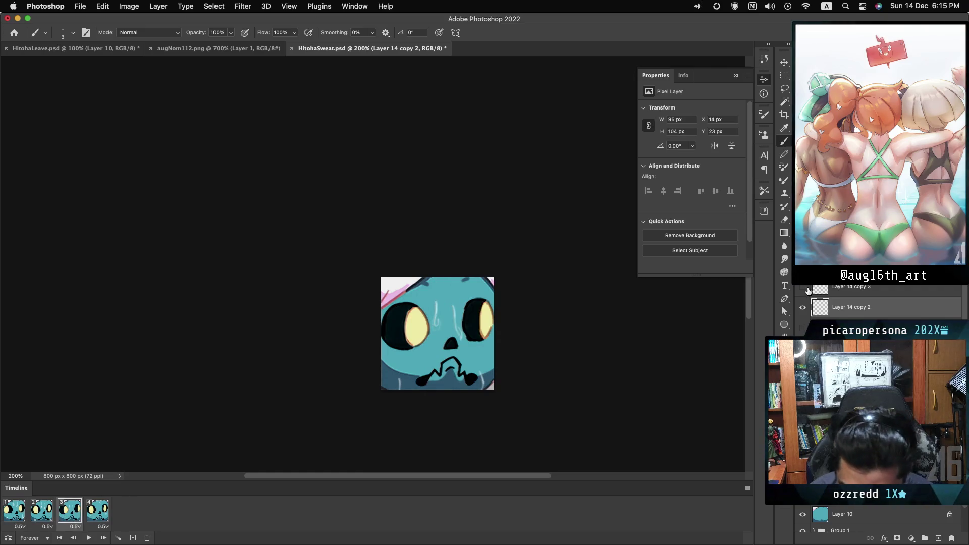
Show Layer 14 copies 3 and 2 in frame 3 and add a sweat drop near the head's top
{"action": "left_click", "coordinate": [803, 287]}
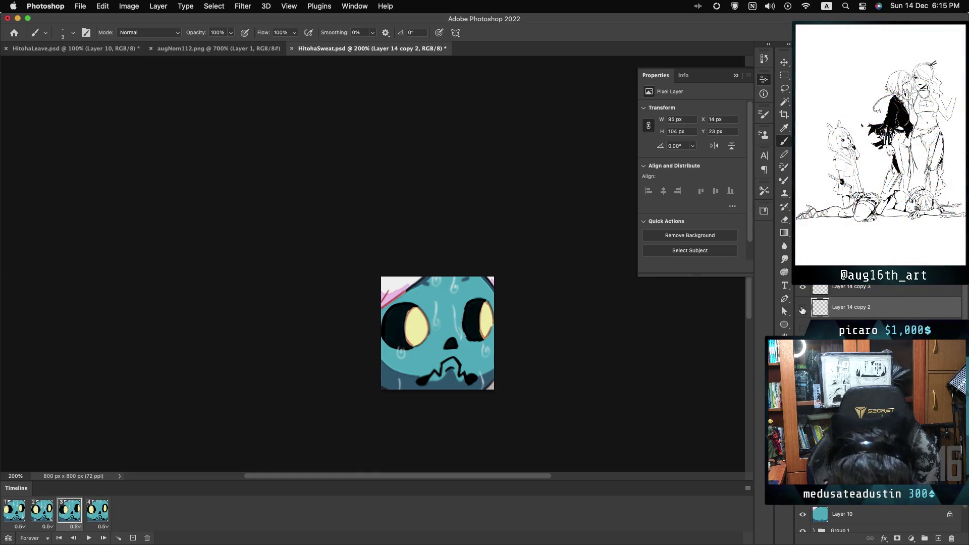
{"action": "left_click", "coordinate": [803, 308]}
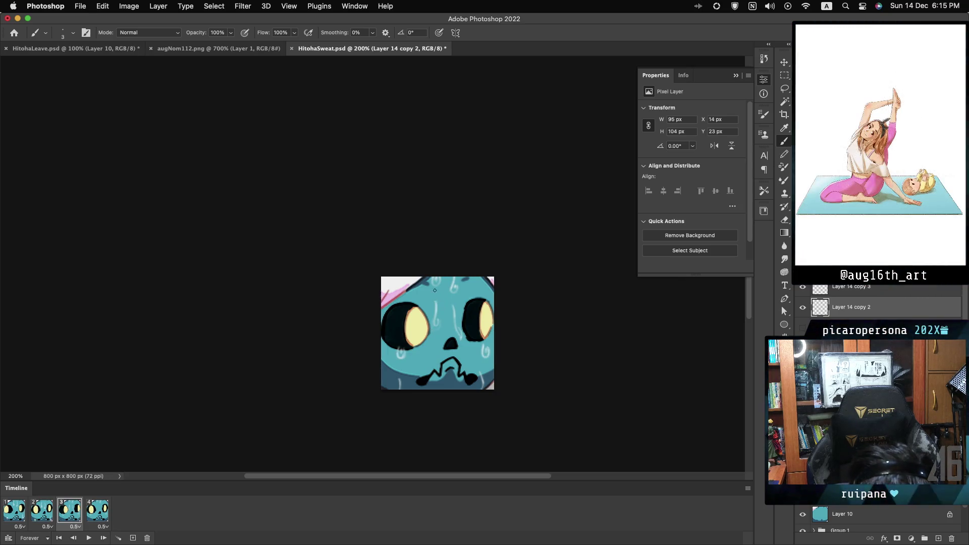
{"action": "left_click_drag", "start_coordinate": [454, 278], "coordinate": [456, 284]}
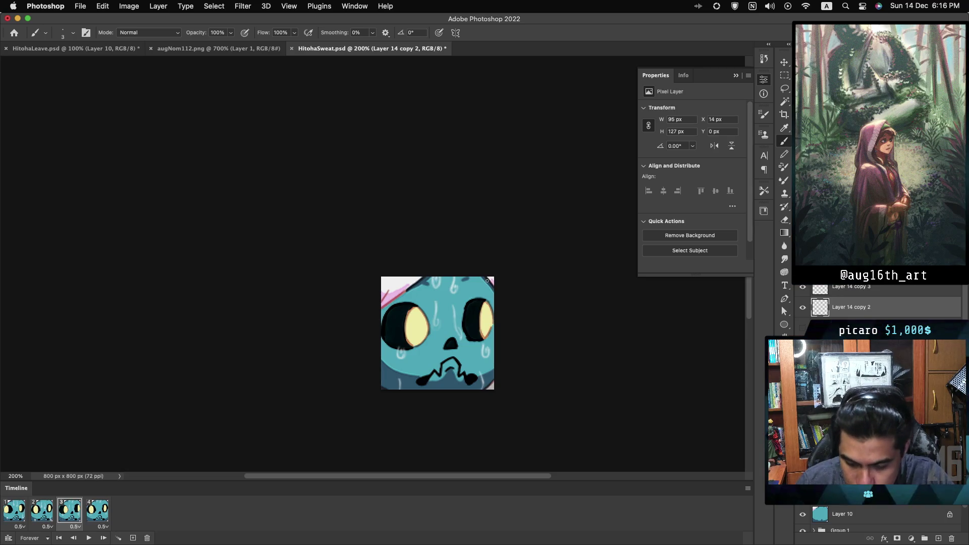
Choose which Layer 14 sweat-drop copies show in frame 4, hiding copy 2 and keeping copy 3
{"action": "left_click", "coordinate": [803, 288]}
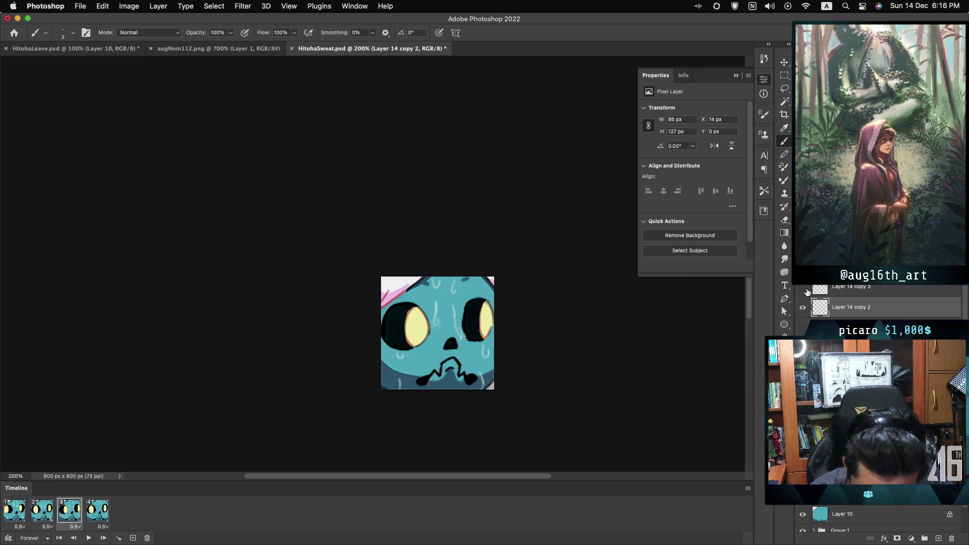
{"action": "left_click", "coordinate": [101, 514]}
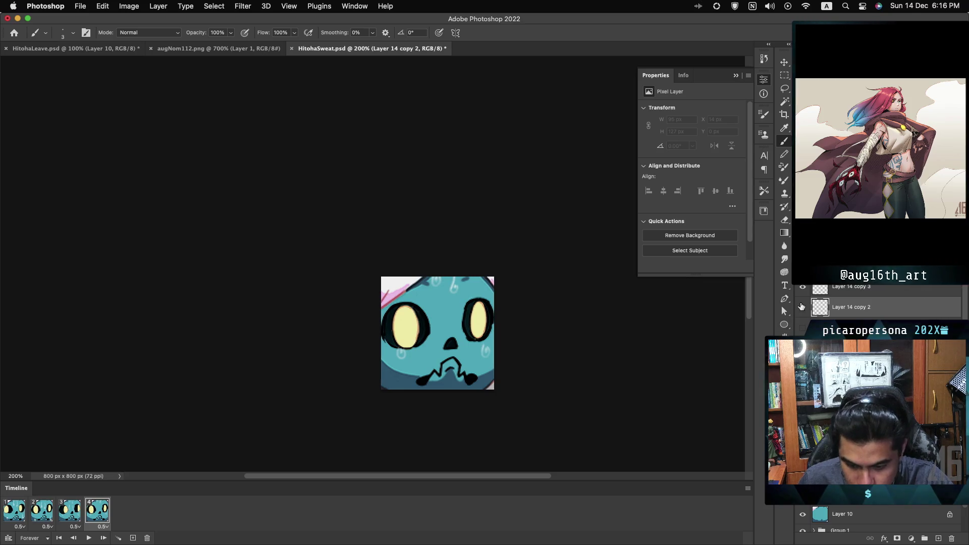
{"action": "left_click", "coordinate": [802, 308]}
{"action": "left_click", "coordinate": [802, 308]}
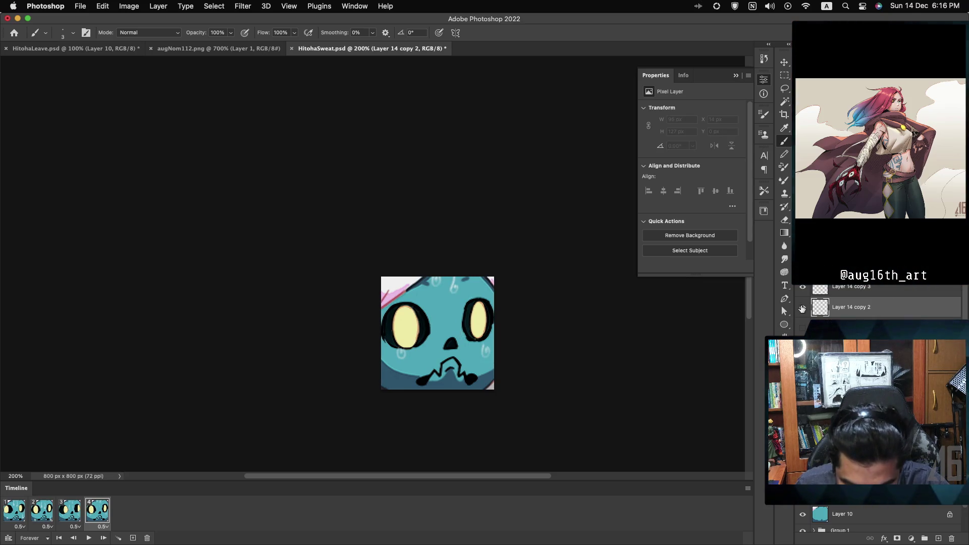
{"action": "left_click", "coordinate": [802, 308]}
{"action": "left_click", "coordinate": [902, 288]}
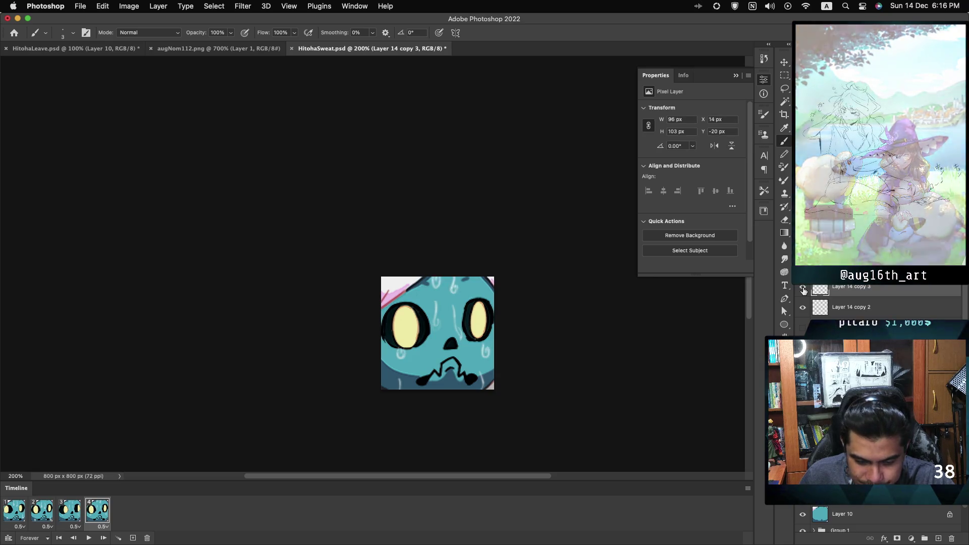
{"action": "left_click", "coordinate": [803, 290]}
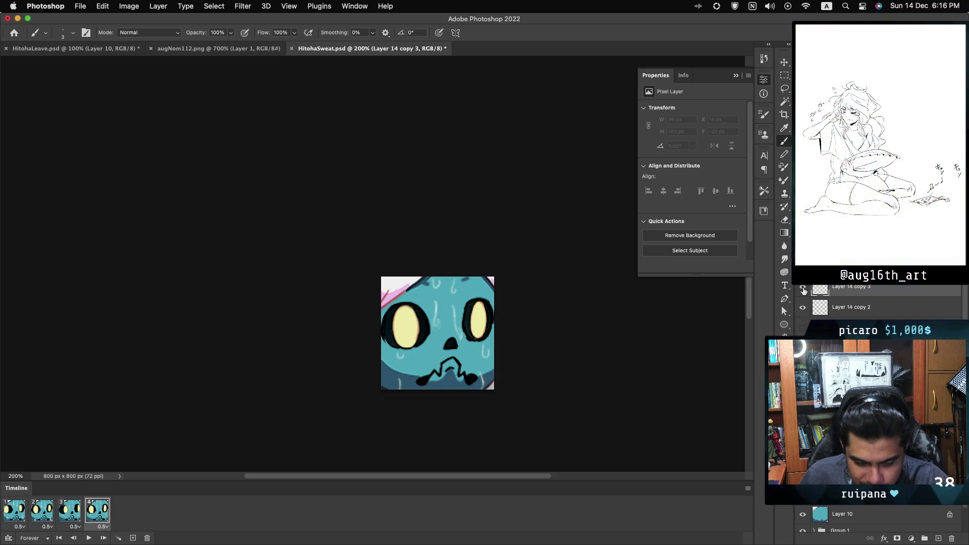
{"action": "left_click", "coordinate": [803, 290]}
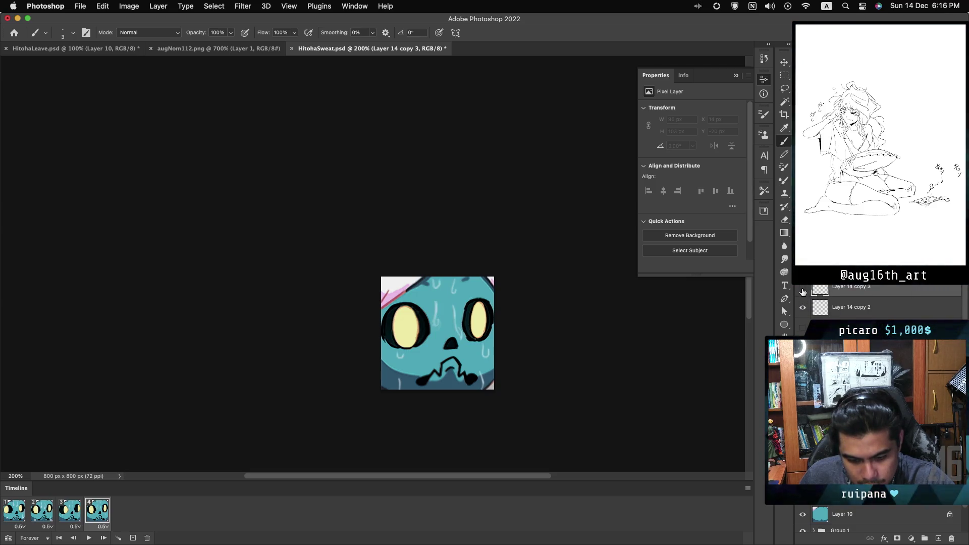
{"action": "left_click", "coordinate": [802, 303]}
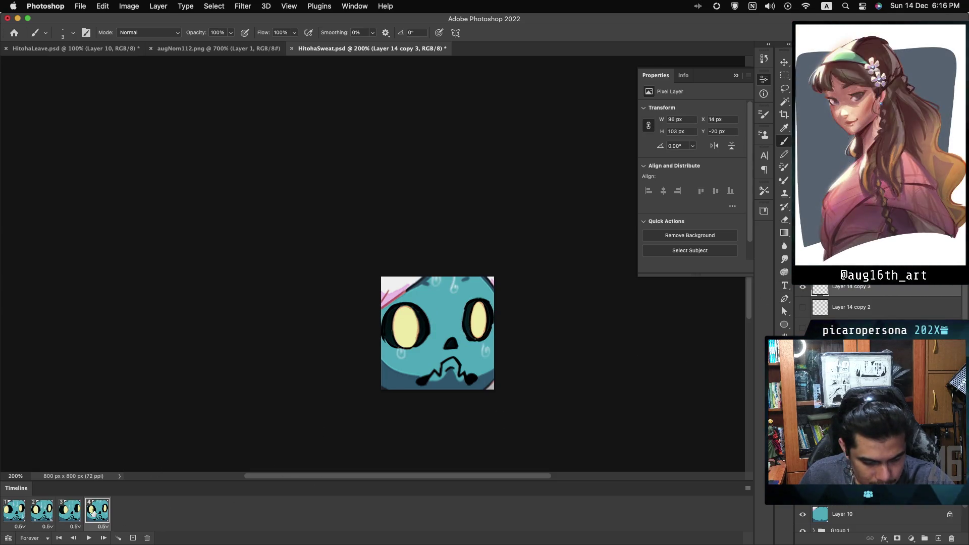
Preview the animation loop from frame 3, then stop and return to frame 4
{"action": "left_click", "coordinate": [71, 511]}
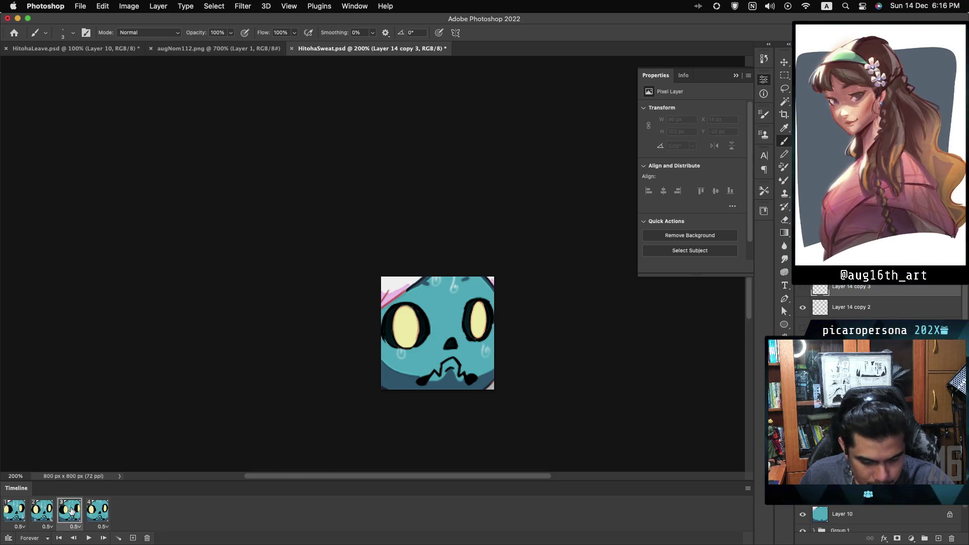
{"action": "left_click", "coordinate": [87, 538]}
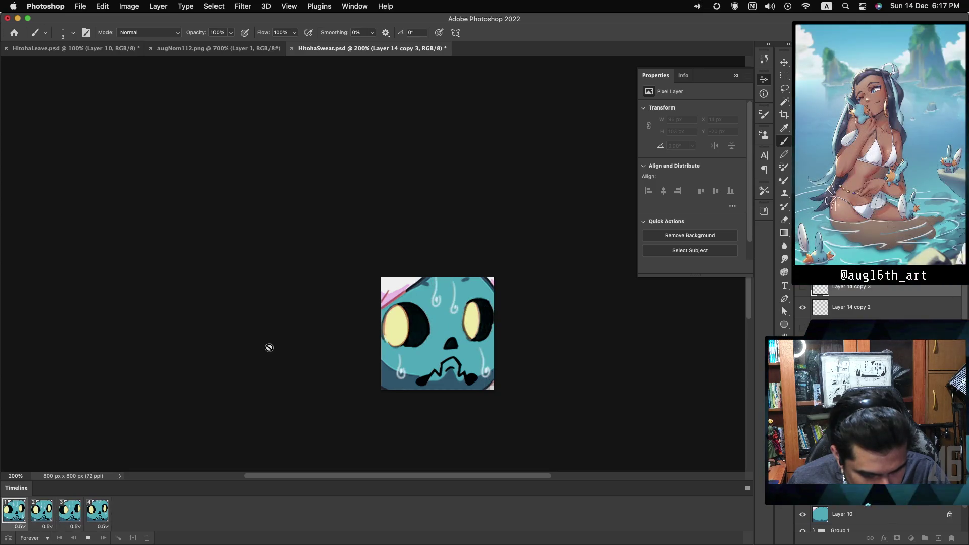
{"action": "left_click", "coordinate": [19, 514]}
{"action": "left_click", "coordinate": [99, 515]}
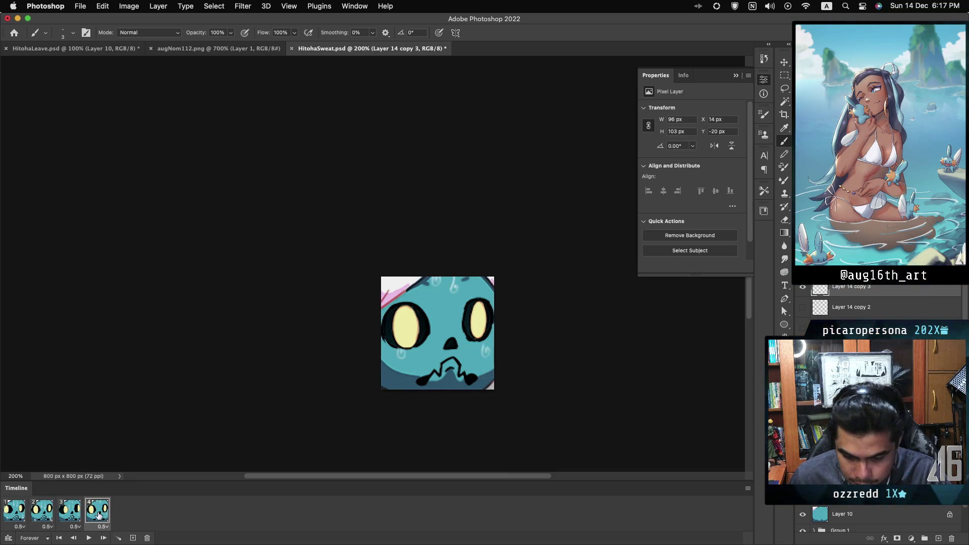
Adjust frame 4's sweat layer visibility and duplicate Layer 14 into a new copy with Cmd+J
{"action": "left_click", "coordinate": [808, 308]}
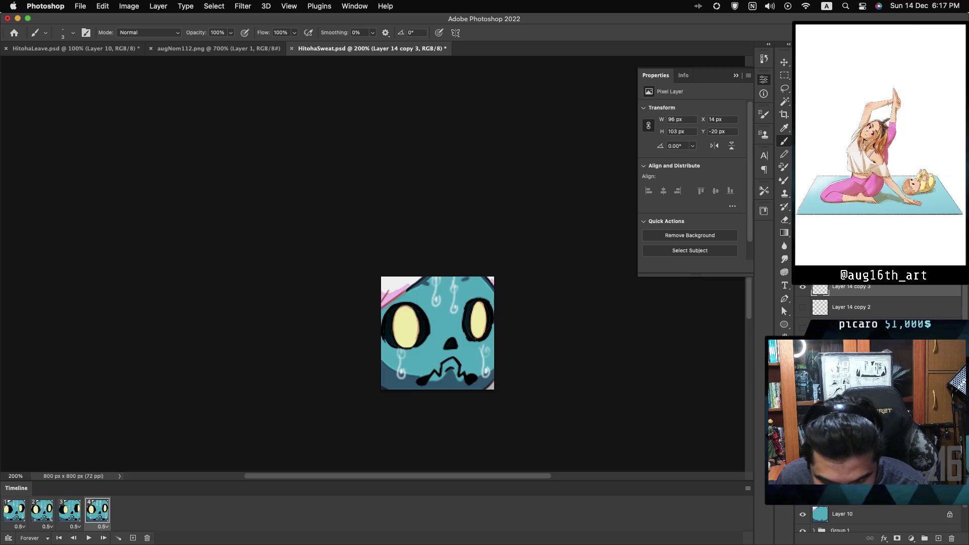
{"action": "left_click", "coordinate": [848, 348]}
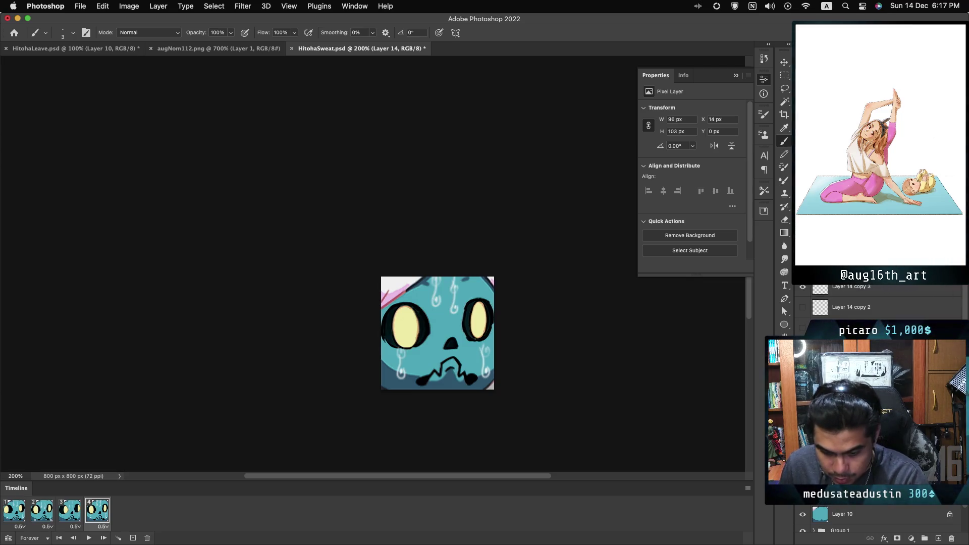
{"action": "key", "text": "super+j"}
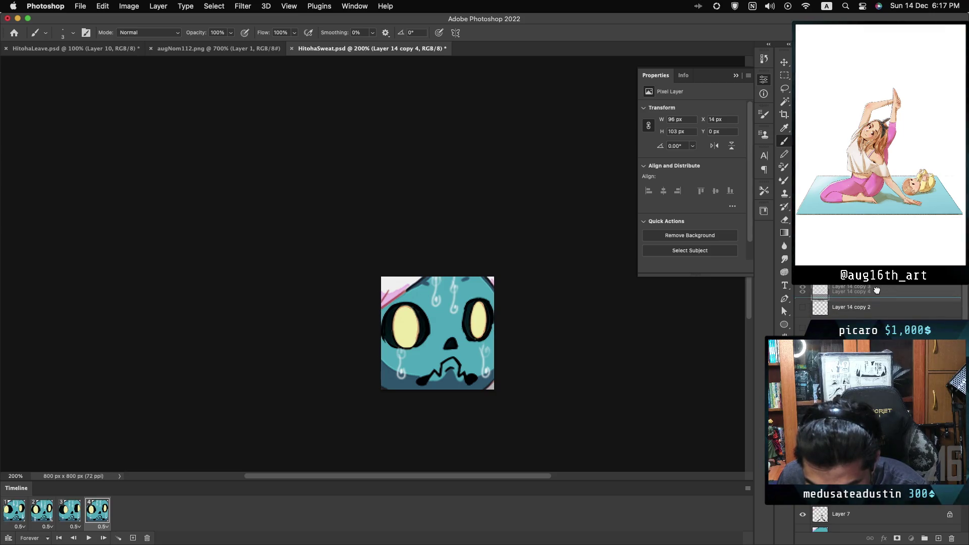
{"action": "left_click_drag", "start_coordinate": [877, 290], "coordinate": [877, 303]}
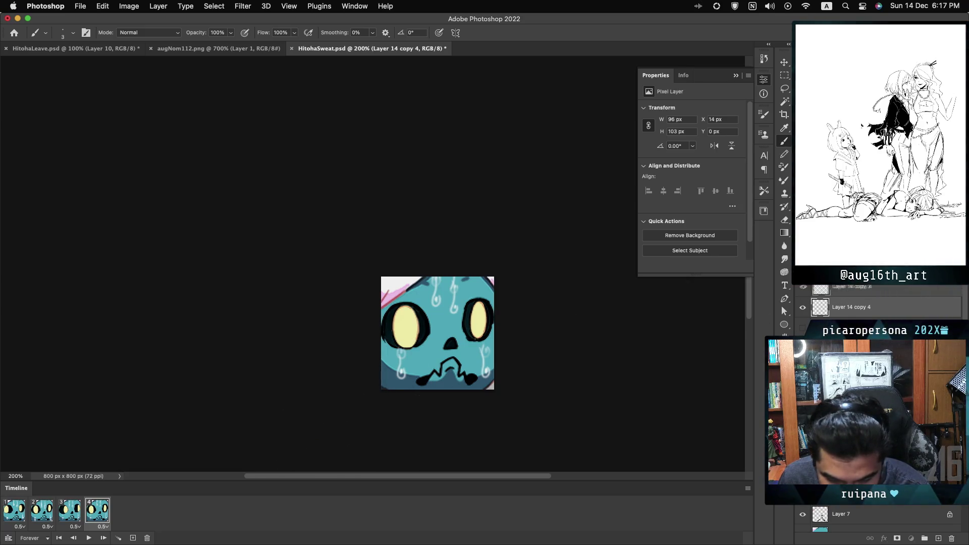
{"action": "key", "text": "super+bracketright"}
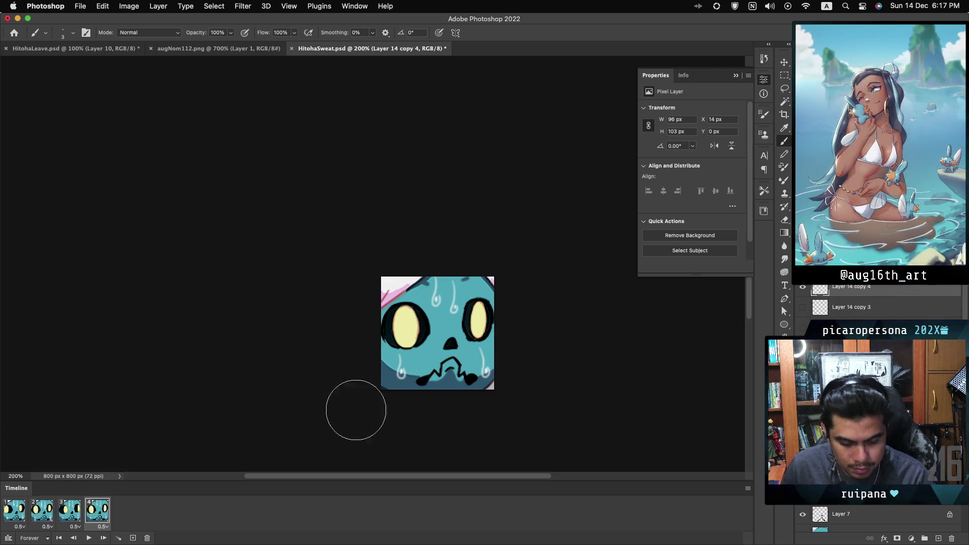
{"action": "left_click", "coordinate": [14, 510]}
{"action": "left_click", "coordinate": [43, 510]}
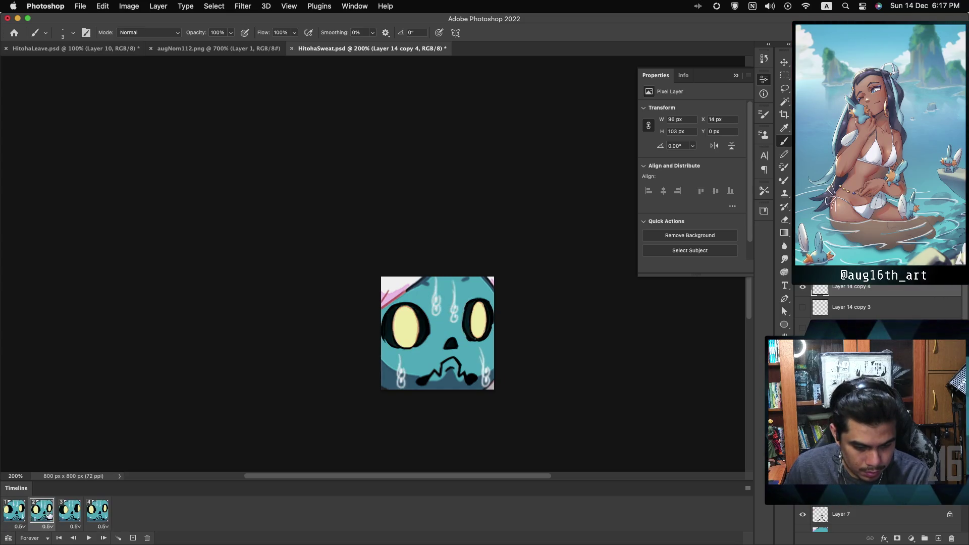
{"action": "left_click", "coordinate": [71, 511]}
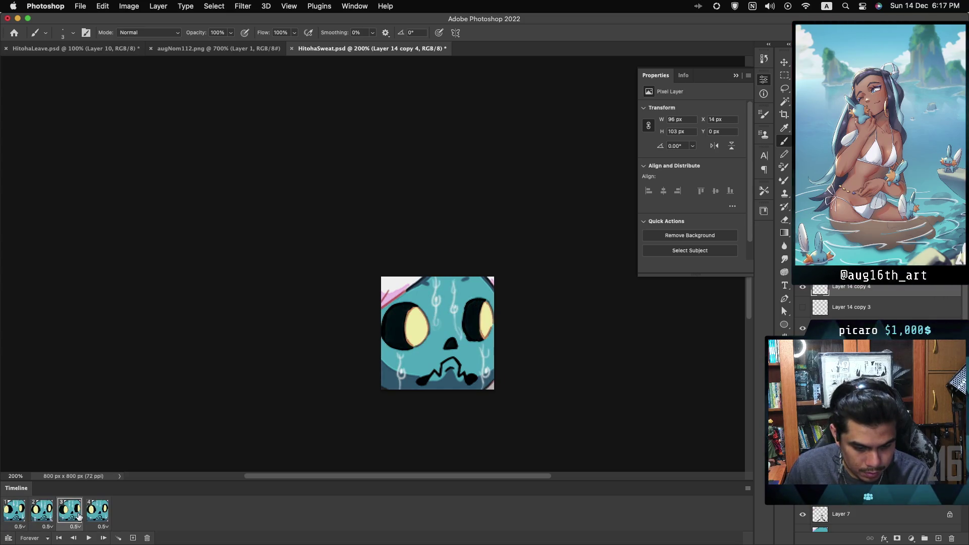
{"action": "left_click", "coordinate": [23, 515]}
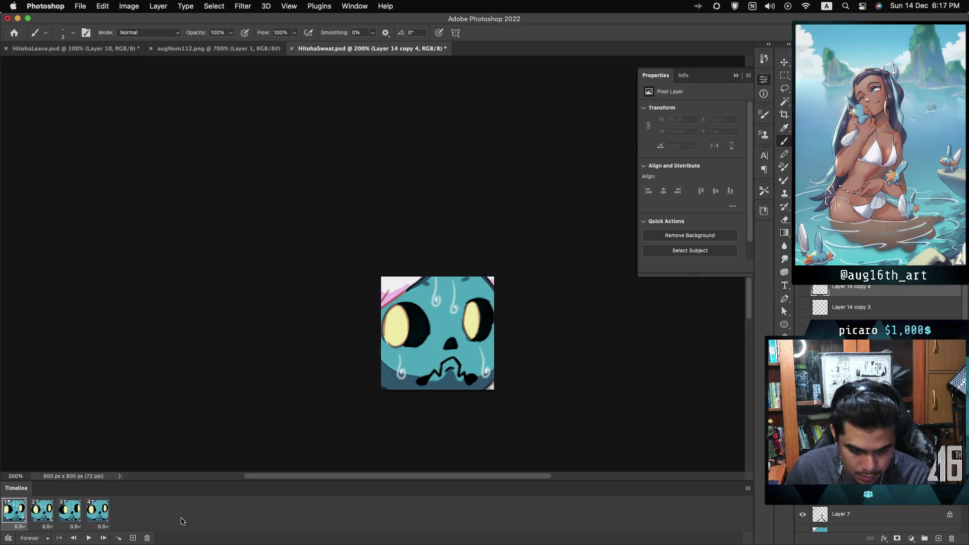
{"action": "left_click", "coordinate": [104, 514]}
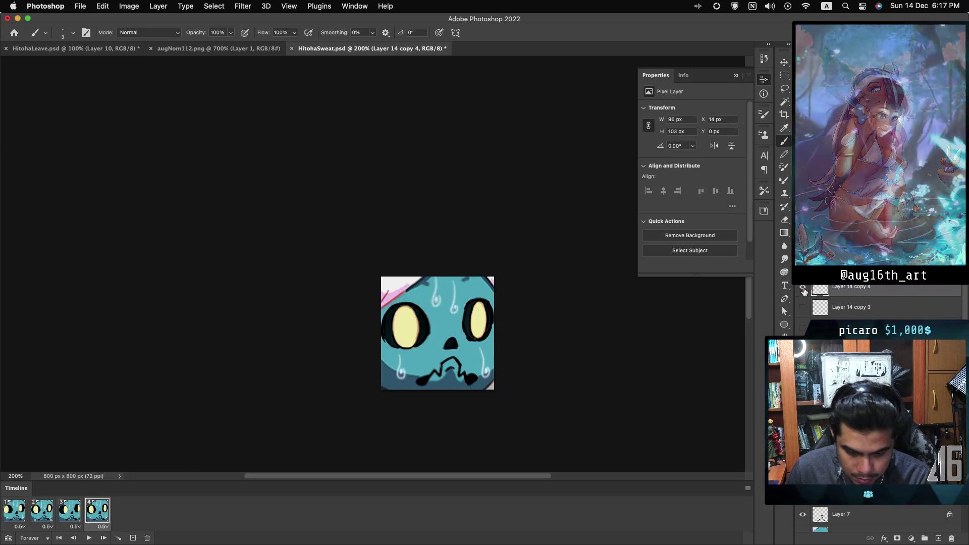
{"action": "left_click", "coordinate": [48, 514]}
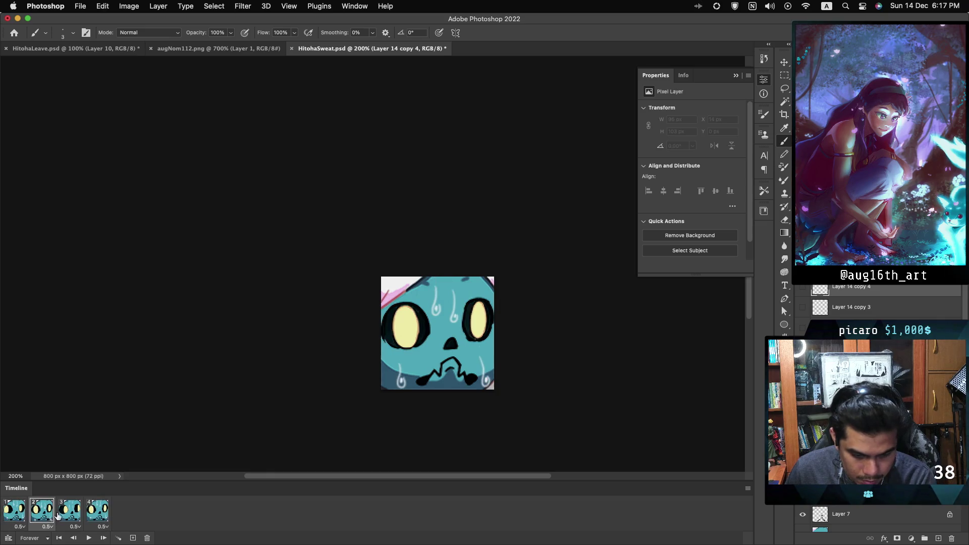
{"action": "left_click", "coordinate": [75, 515]}
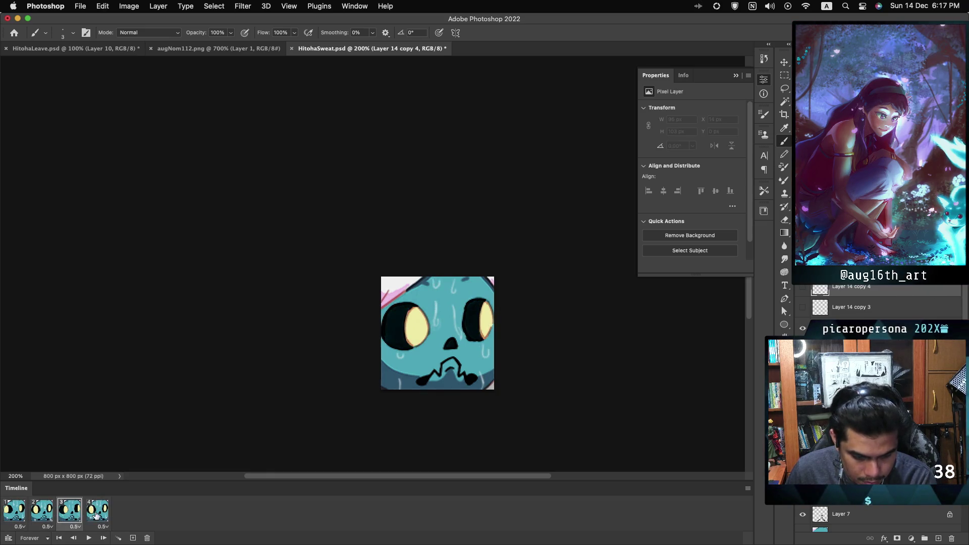
{"action": "left_click", "coordinate": [96, 514]}
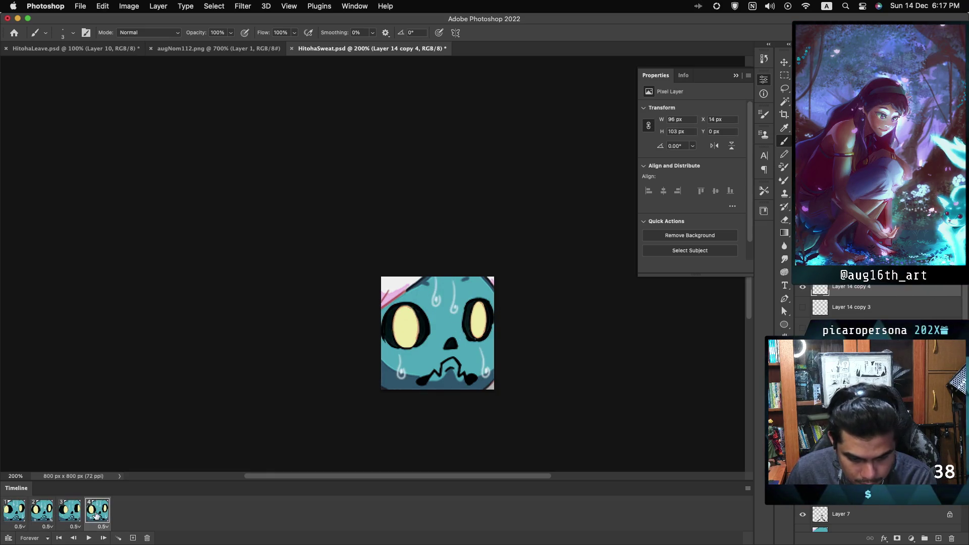
{"action": "left_click", "coordinate": [17, 520]}
{"action": "left_click", "coordinate": [96, 516]}
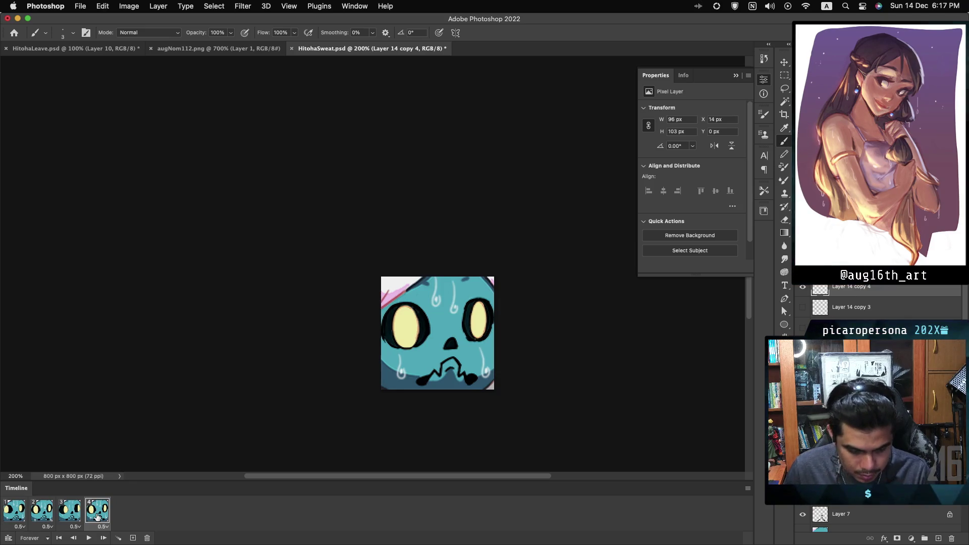
Move Layer 14 copy 4's sweat drops 10 px higher in frame 4 using Free Transform
{"action": "key", "text": "ctrl+t"}
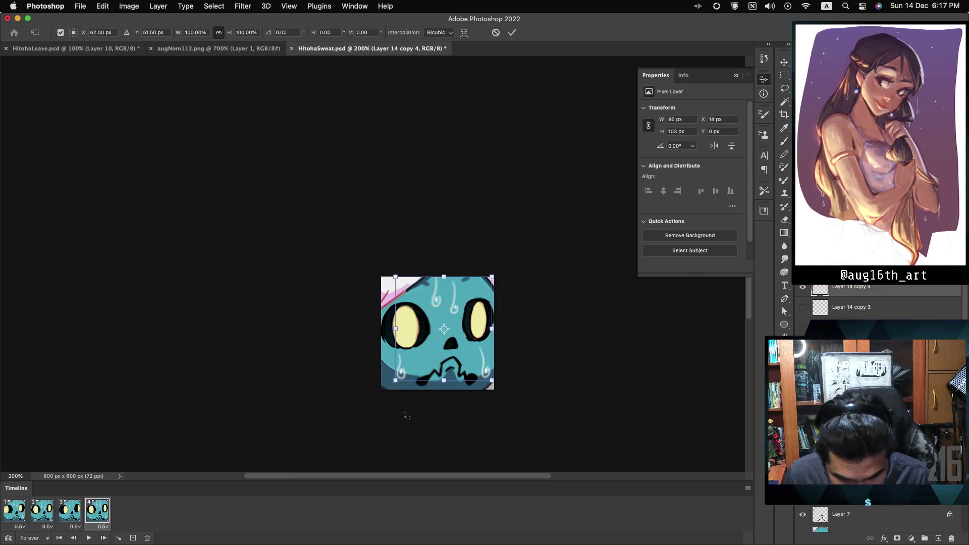
{"action": "left_click_drag", "start_coordinate": [476, 364], "coordinate": [474, 362]}
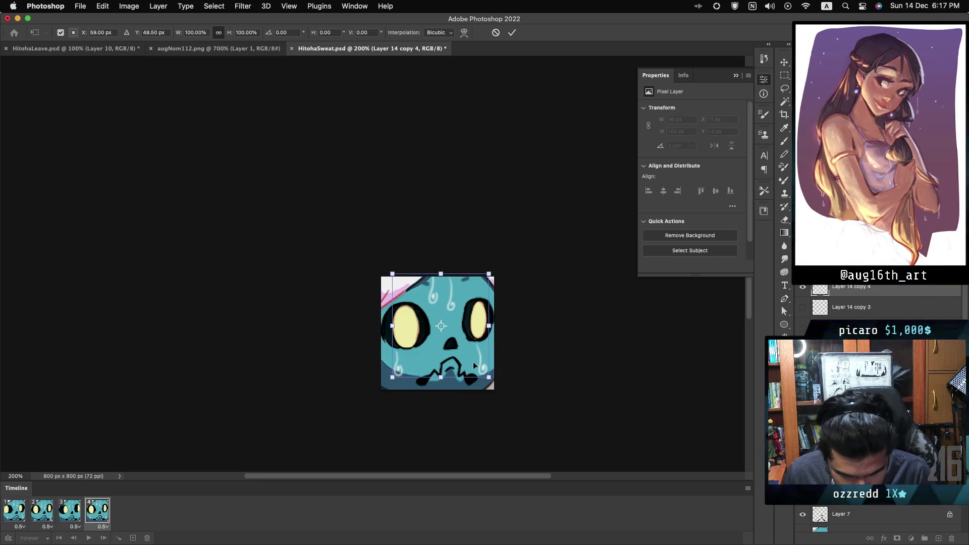
{"action": "key", "text": "ctrl+z"}
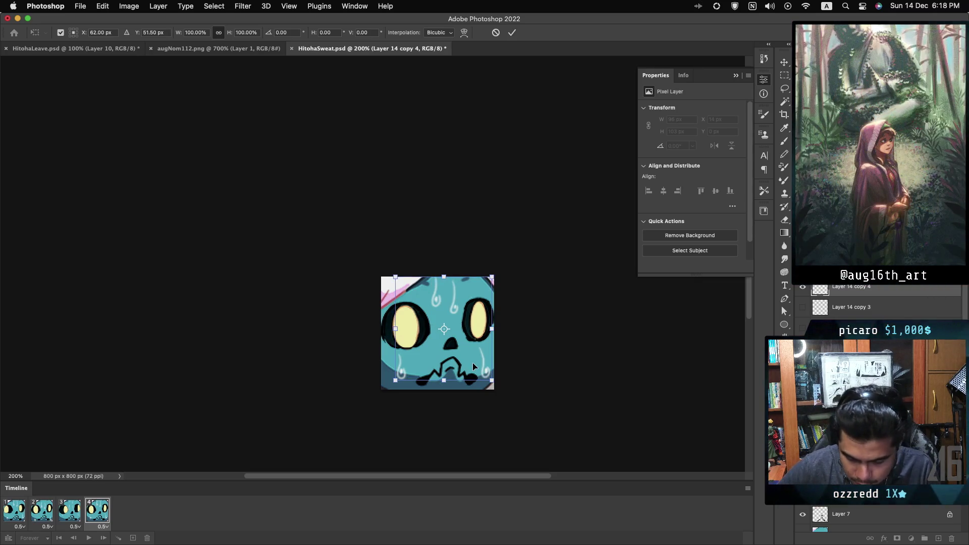
{"action": "key", "text": "shift+Up"}
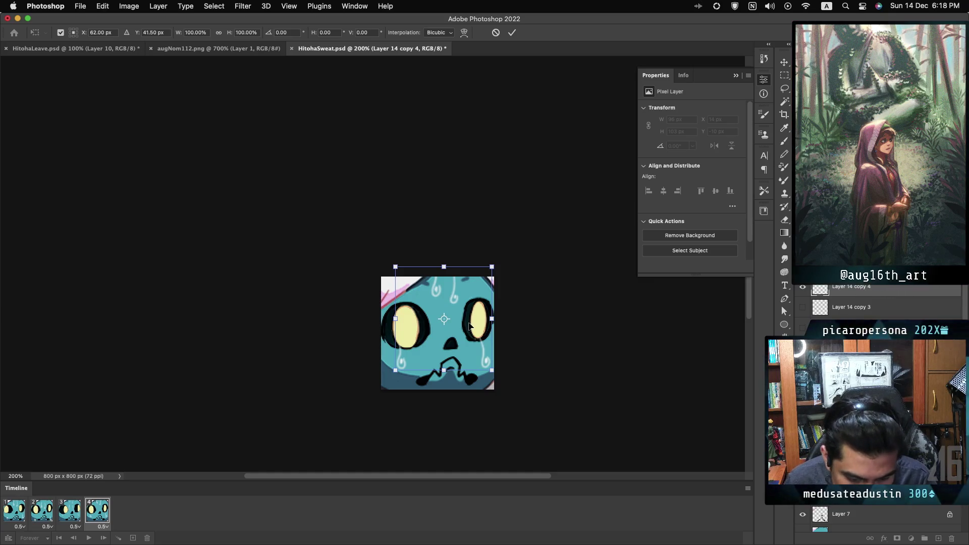
{"action": "left_click", "coordinate": [512, 33]}
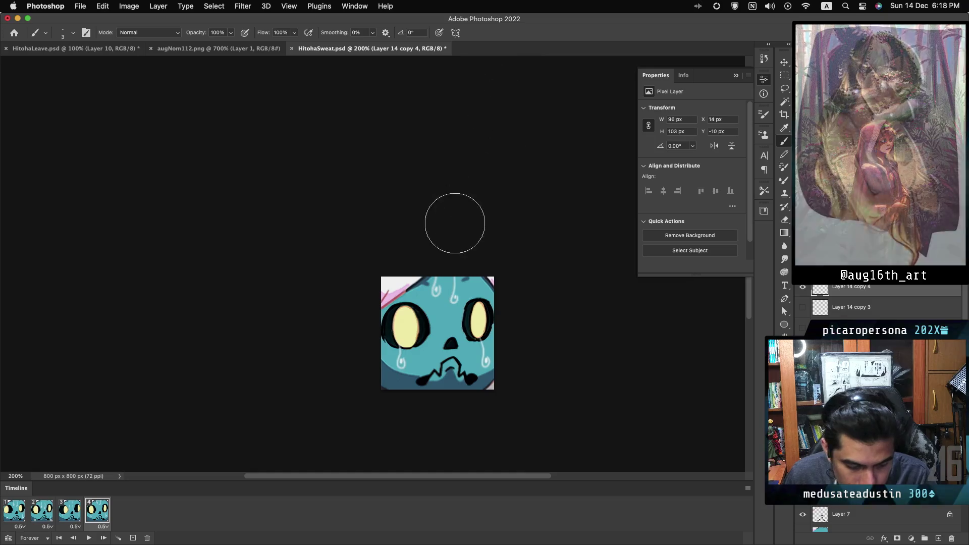
{"action": "left_click", "coordinate": [90, 537]}
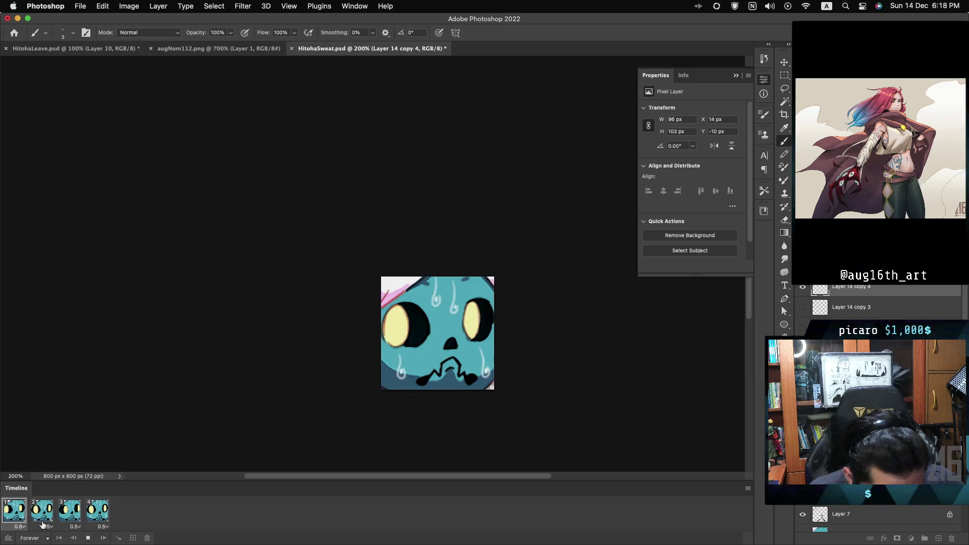
{"action": "key", "text": "space"}
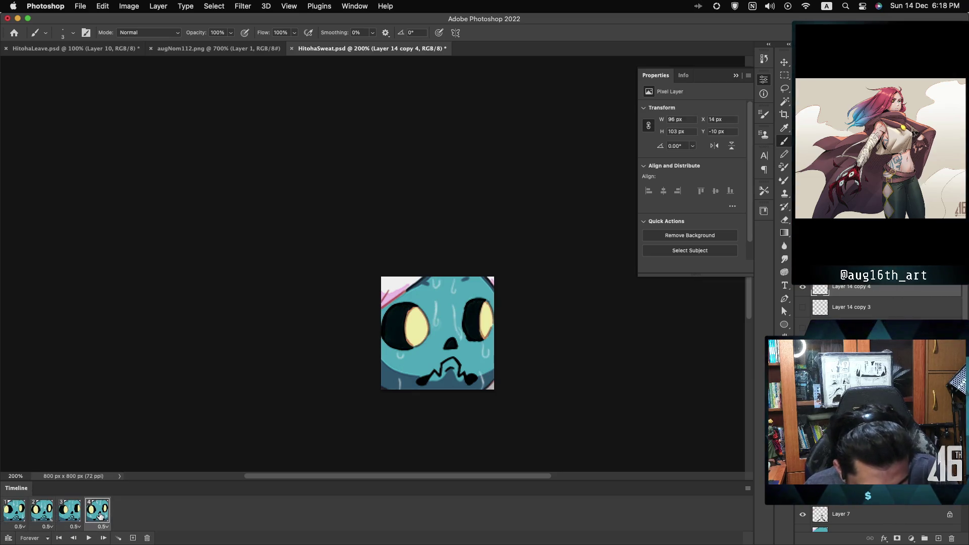
{"action": "left_click", "coordinate": [43, 512]}
{"action": "left_click", "coordinate": [30, 515]}
{"action": "left_click", "coordinate": [41, 515]}
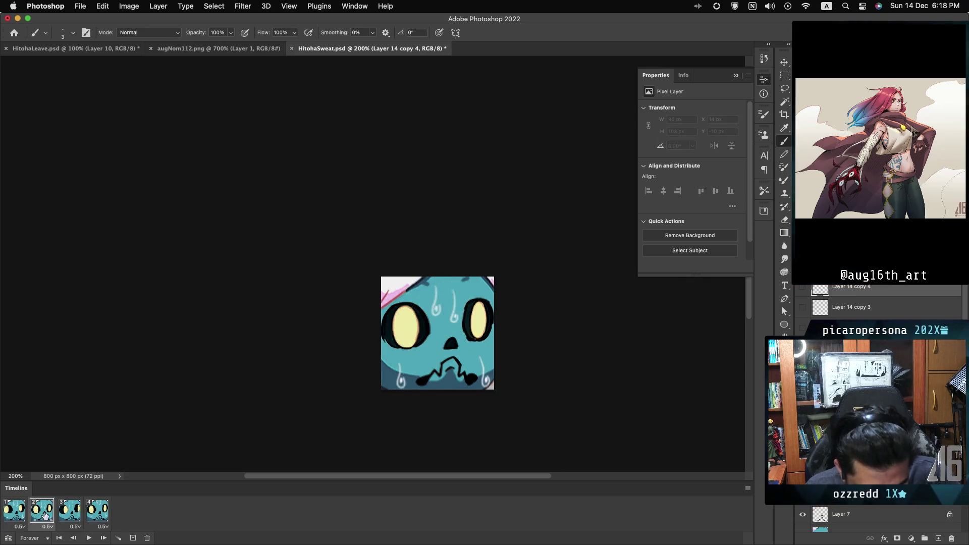
{"action": "left_click", "coordinate": [68, 515]}
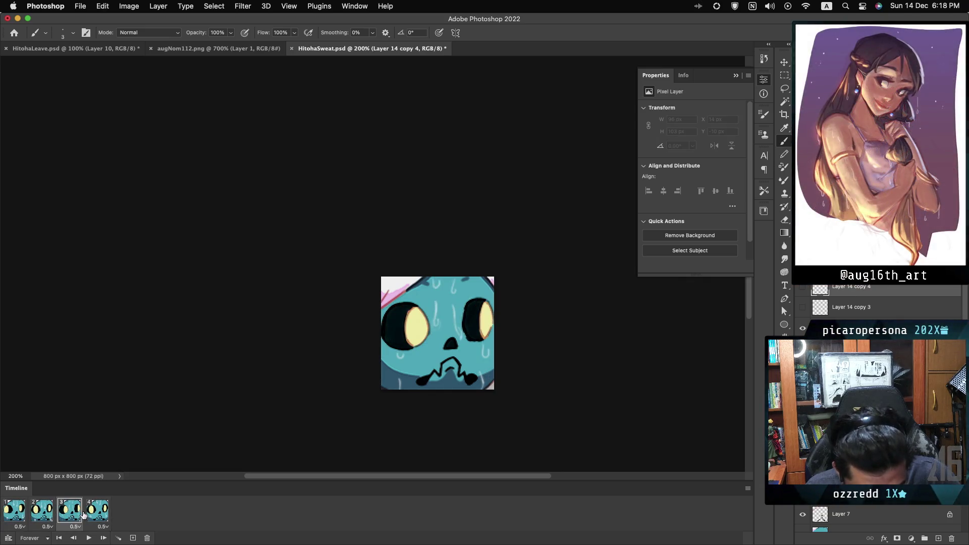
{"action": "left_click", "coordinate": [92, 514]}
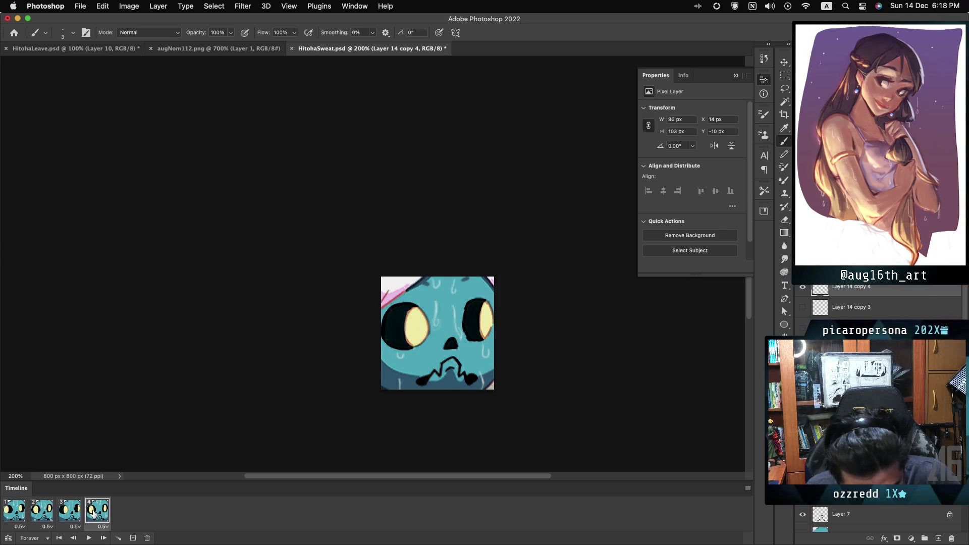
{"action": "left_click", "coordinate": [80, 515]}
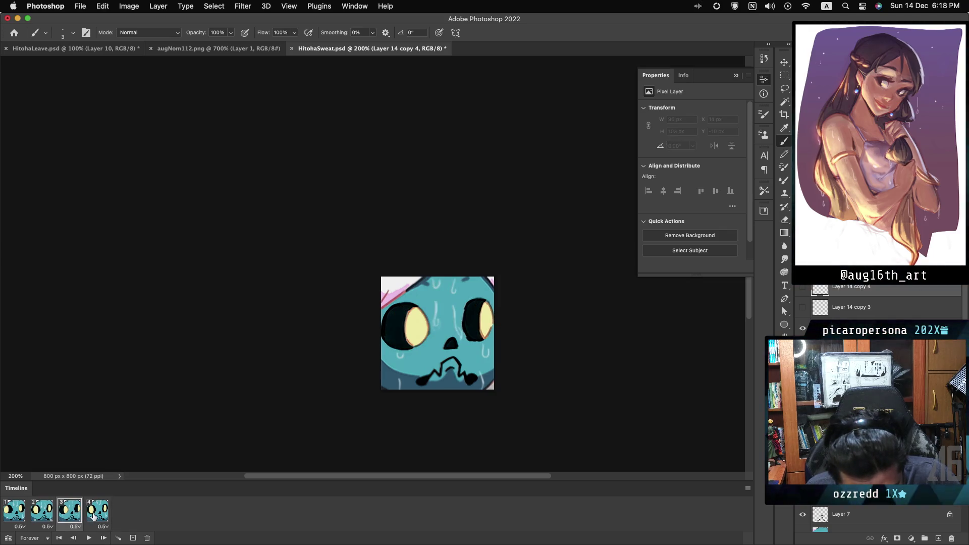
{"action": "left_click", "coordinate": [94, 515]}
{"action": "left_click", "coordinate": [71, 517]}
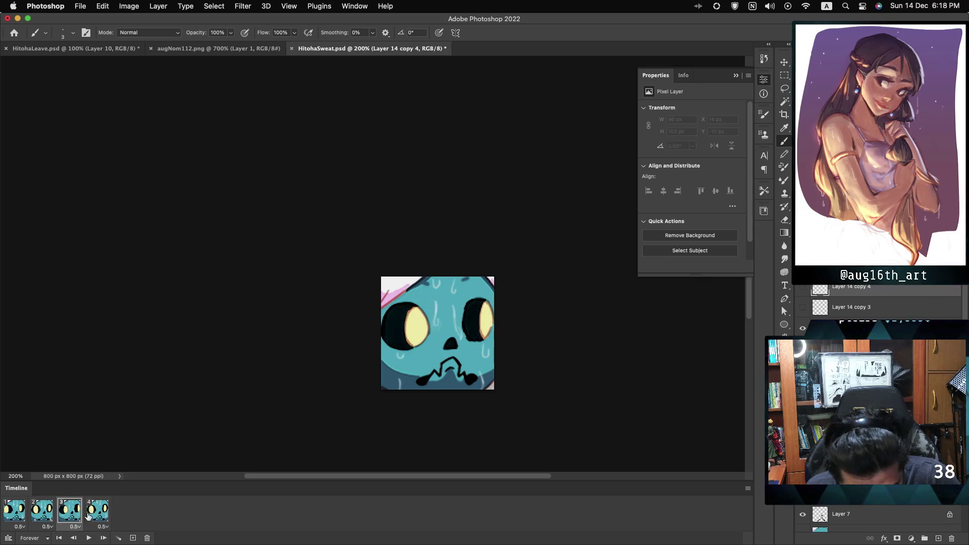
{"action": "left_click", "coordinate": [92, 516]}
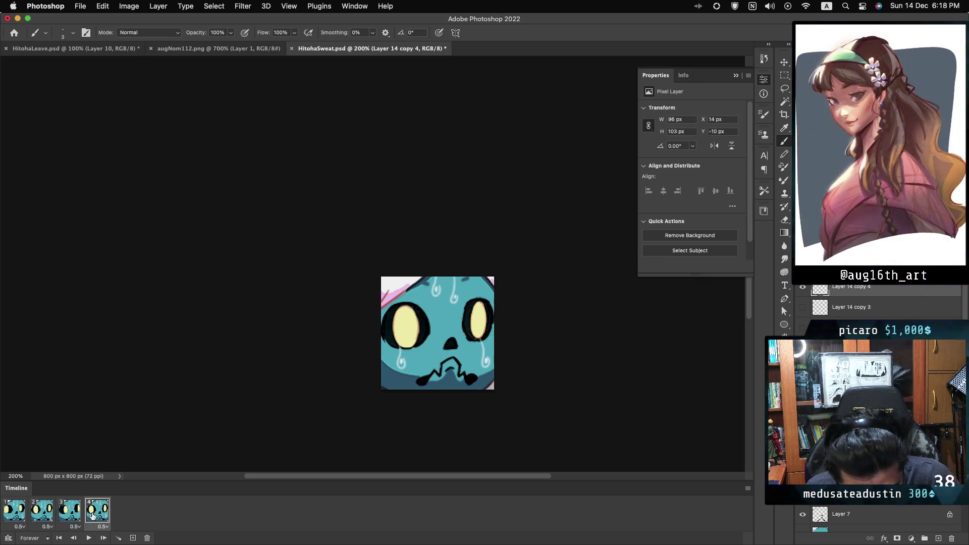
{"action": "left_click", "coordinate": [81, 516]}
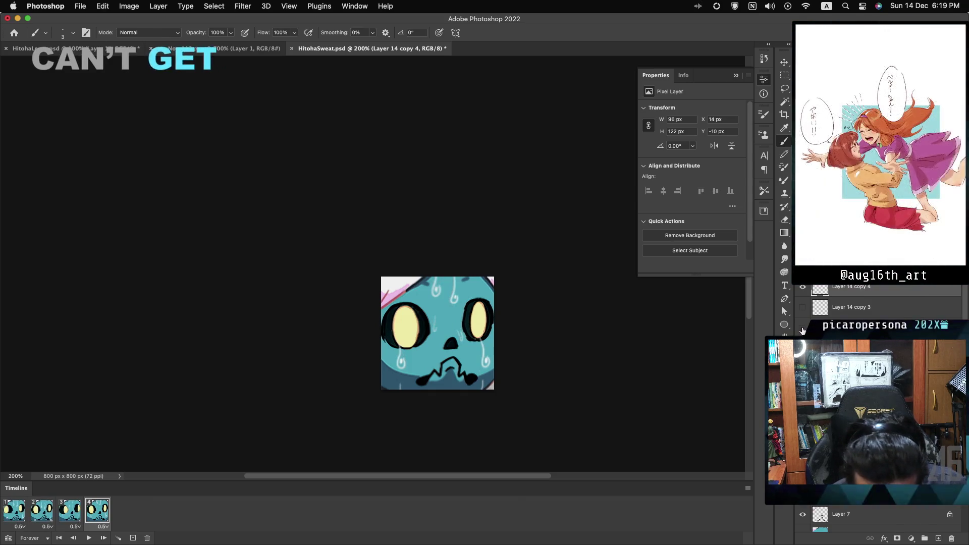
Check frames 1, 3 and 4, then play the four-frame loop, stop, and restart it from frame 4
{"action": "left_click", "coordinate": [14, 511]}
{"action": "left_click", "coordinate": [77, 520]}
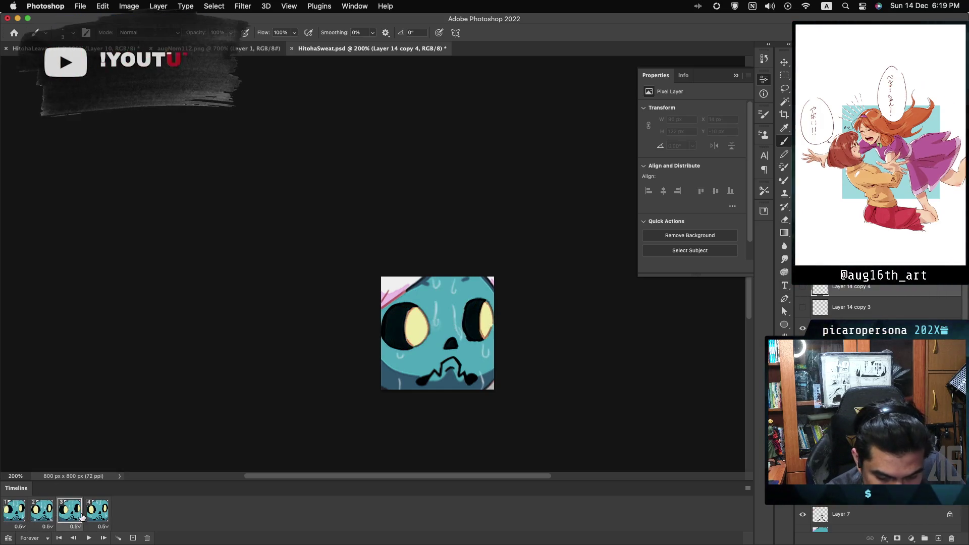
{"action": "left_click", "coordinate": [99, 516]}
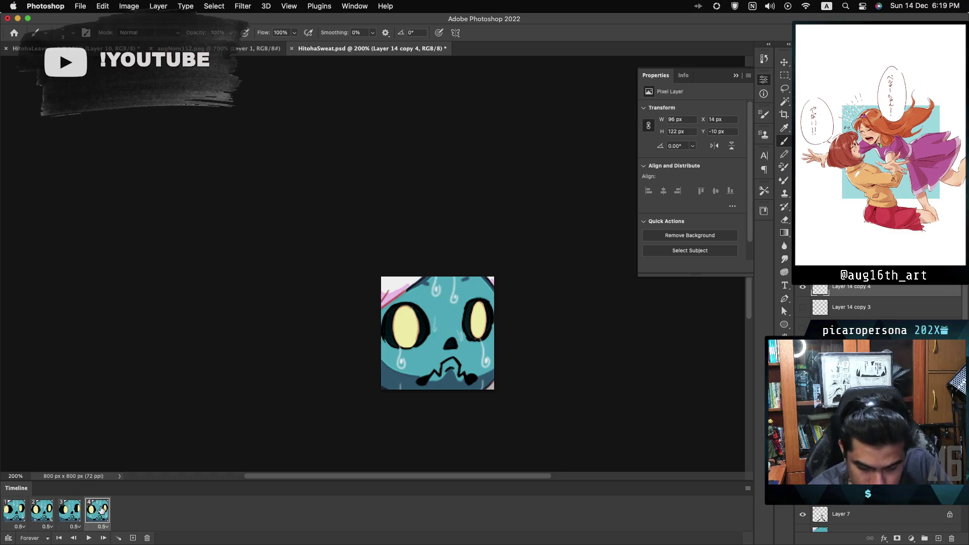
{"action": "key", "text": "space"}
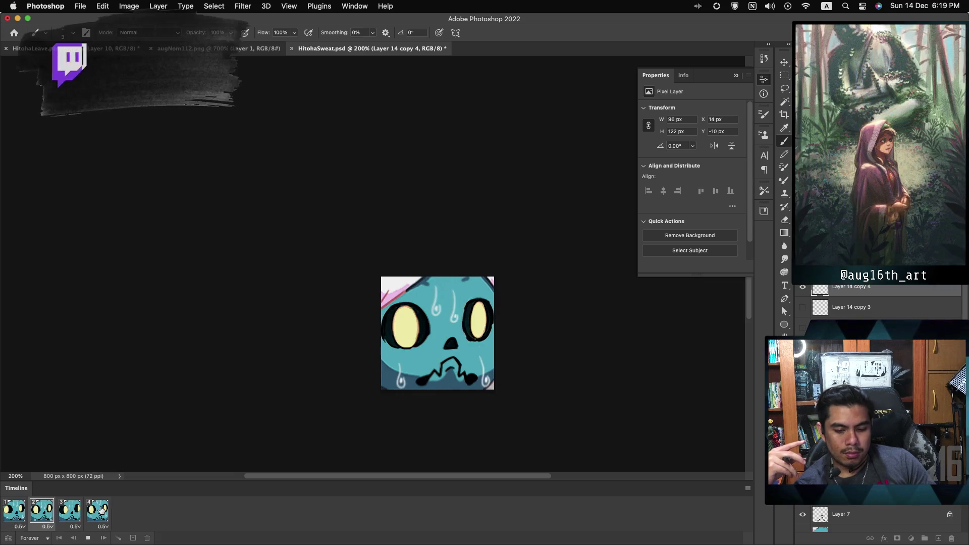
{"action": "key", "text": "space"}
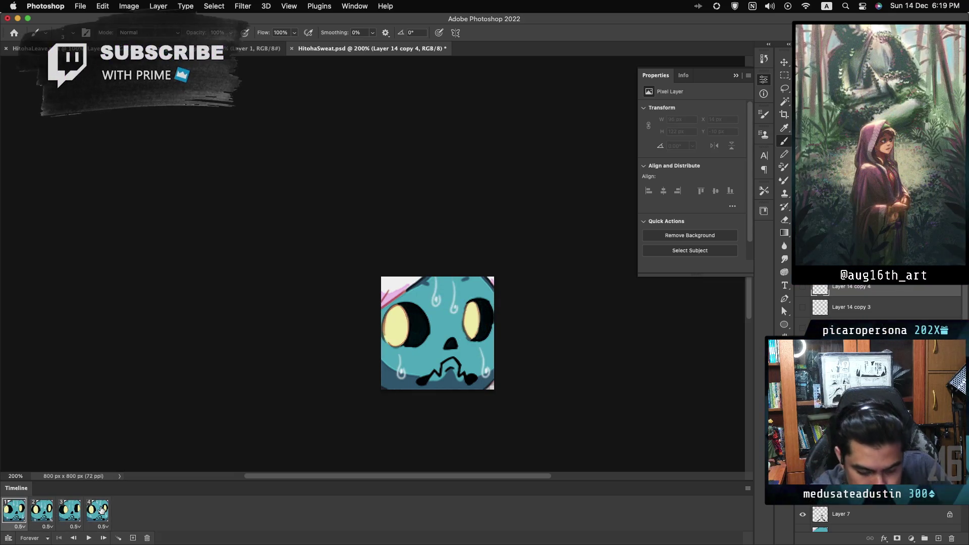
{"action": "left_click", "coordinate": [98, 511]}
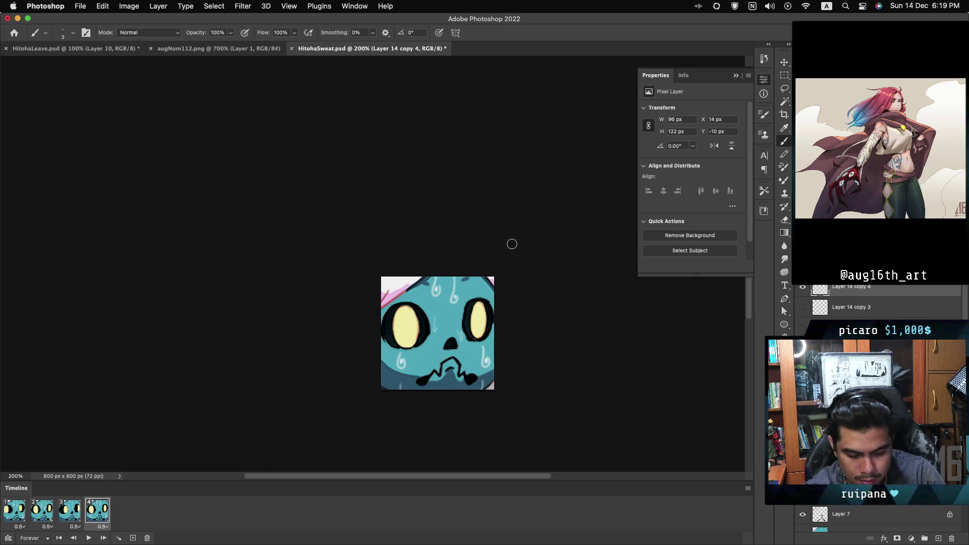
{"action": "key", "text": "space"}
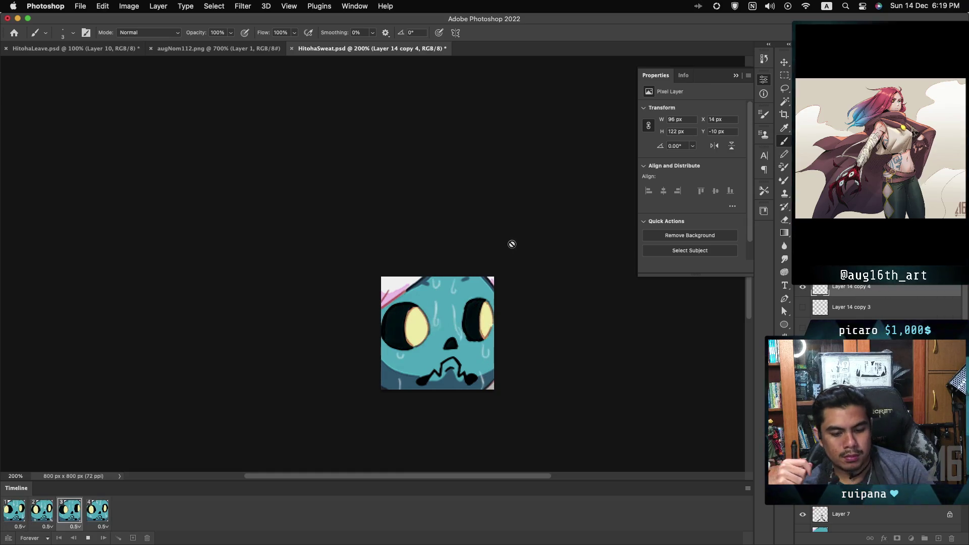
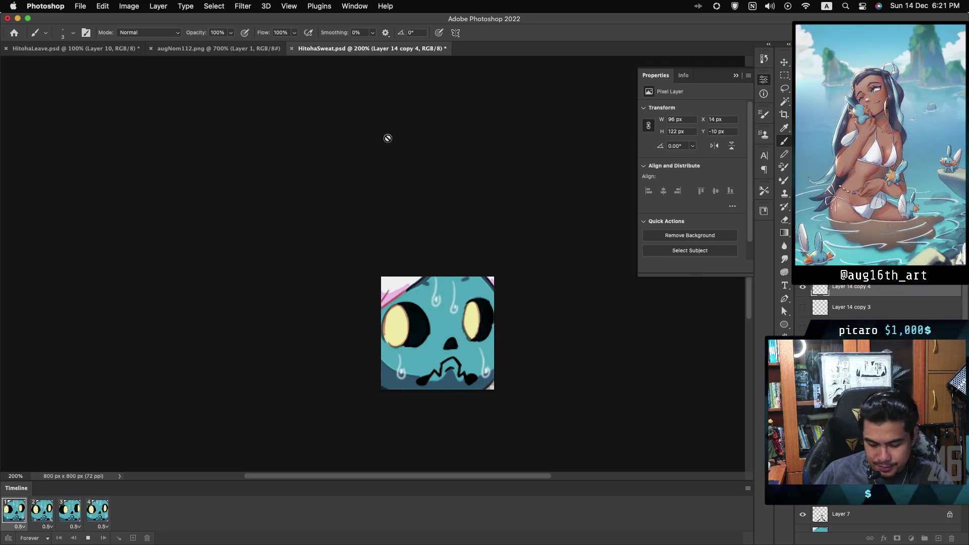
Stop playback, give frames 1–4 a 0.2-second delay each, and replay the loop
{"action": "key", "text": "space"}
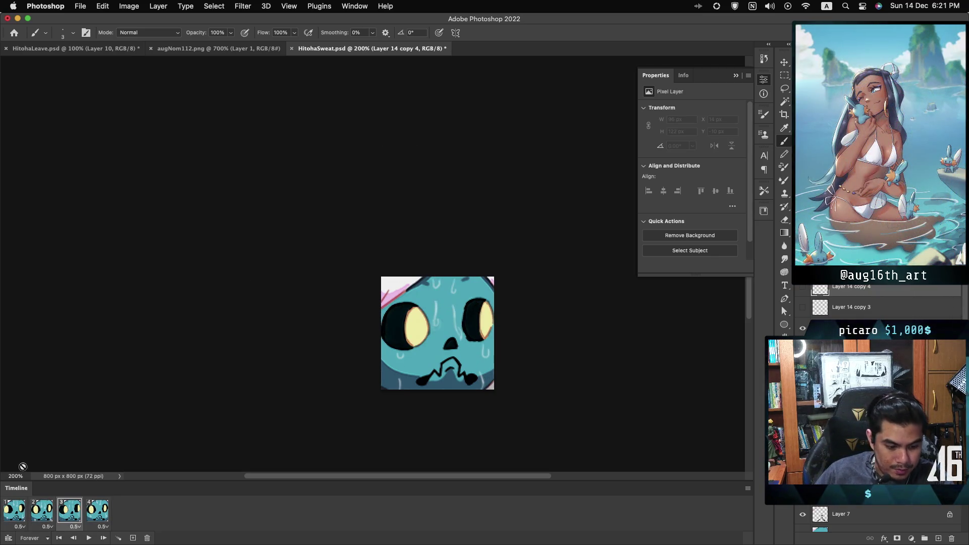
{"action": "left_click", "coordinate": [21, 527]}
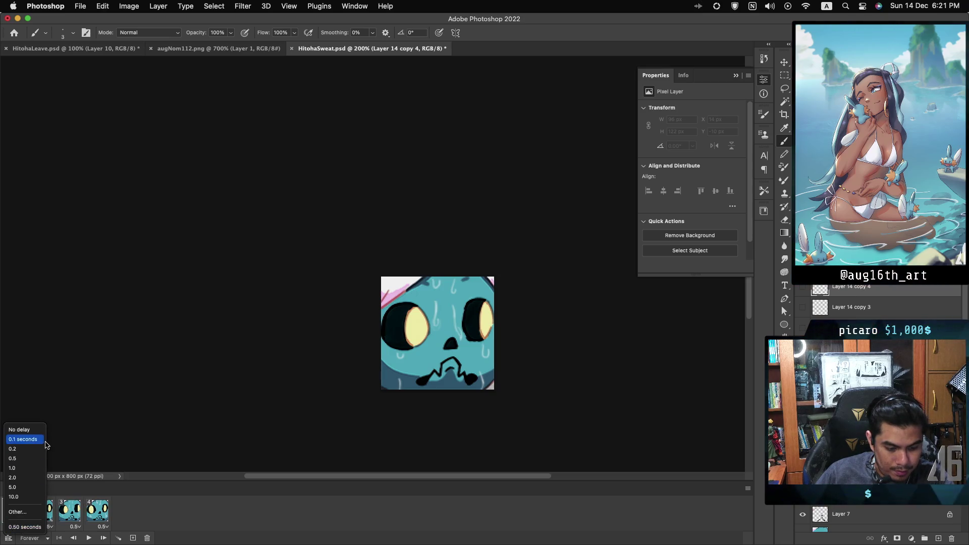
{"action": "left_click", "coordinate": [30, 449]}
{"action": "left_click", "coordinate": [48, 527]}
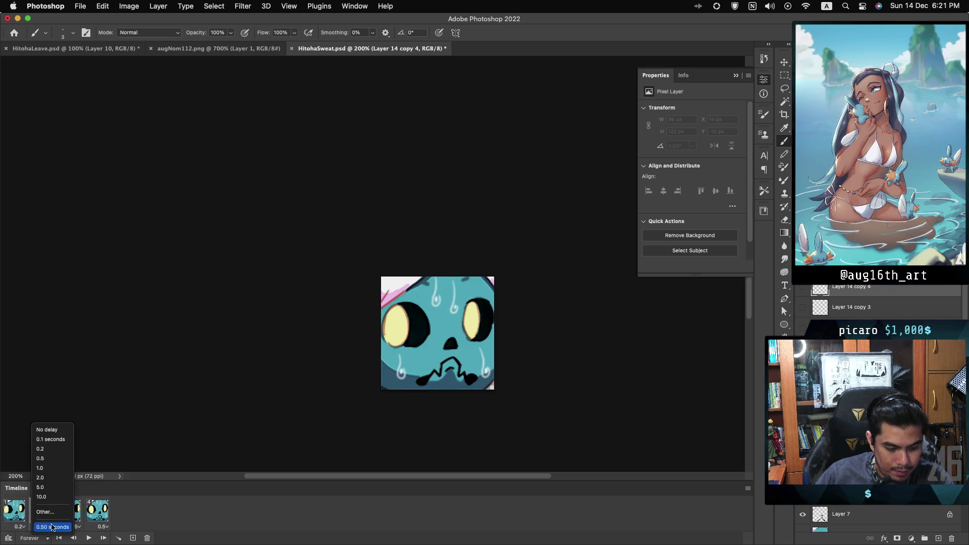
{"action": "left_click", "coordinate": [50, 449]}
{"action": "left_click", "coordinate": [76, 527]}
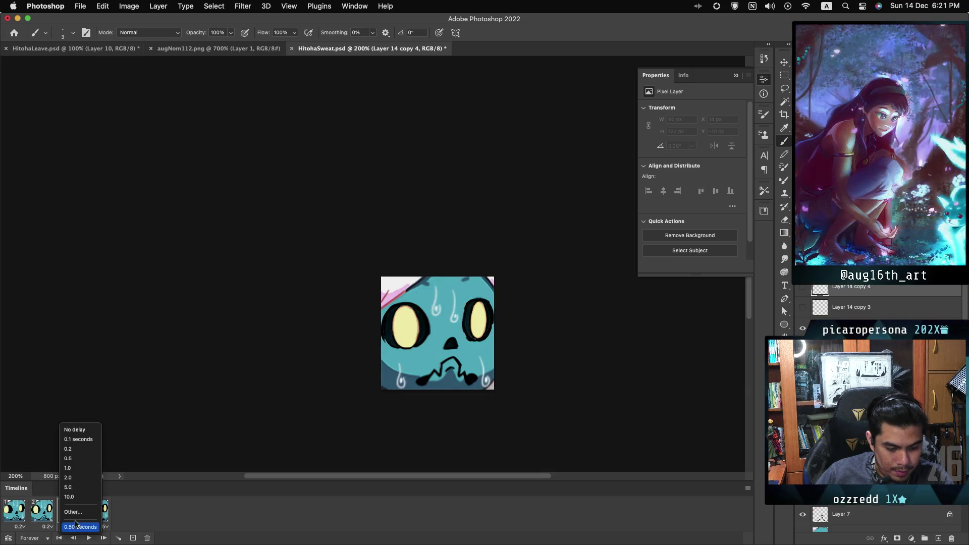
{"action": "left_click", "coordinate": [81, 450]}
{"action": "left_click", "coordinate": [101, 527]}
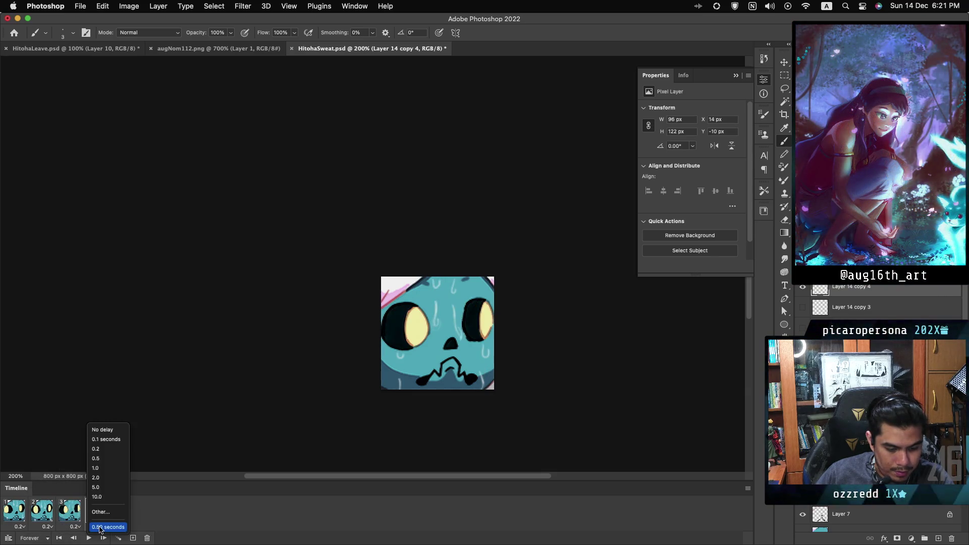
{"action": "left_click", "coordinate": [106, 454]}
{"action": "key", "text": "space"}
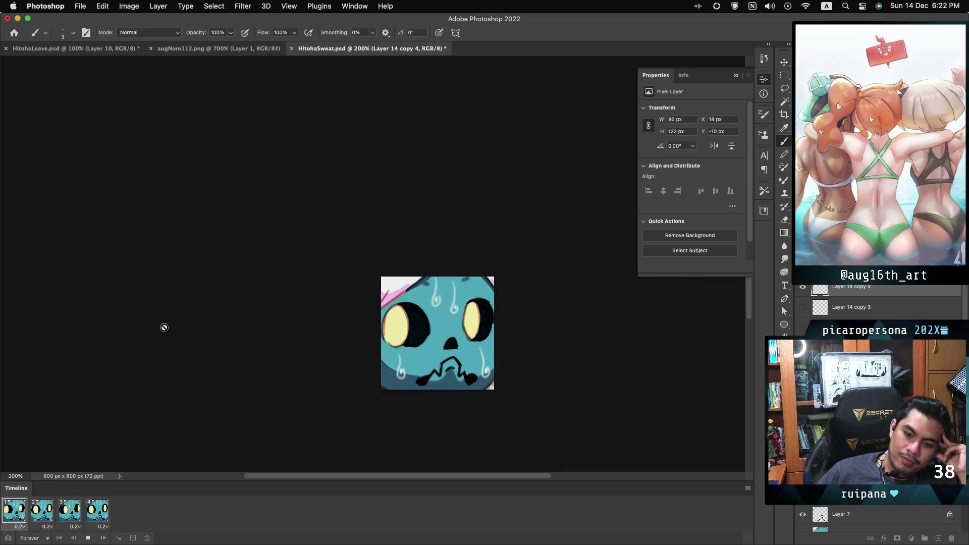
Change frames 1–4 back to 0.5-second delays, then play and stop the loop
{"action": "left_click", "coordinate": [19, 527]}
{"action": "left_click", "coordinate": [21, 459]}
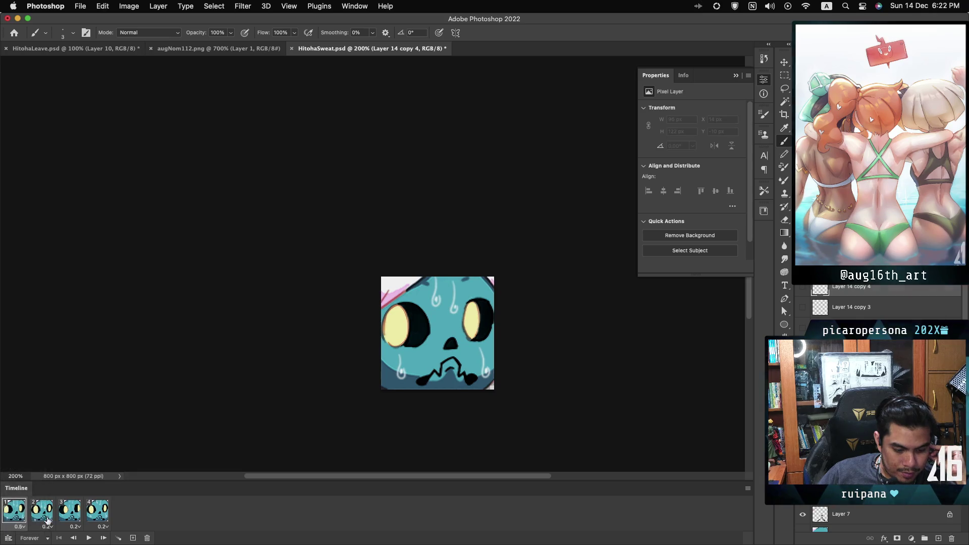
{"action": "left_click", "coordinate": [47, 528]}
{"action": "left_click", "coordinate": [51, 462]}
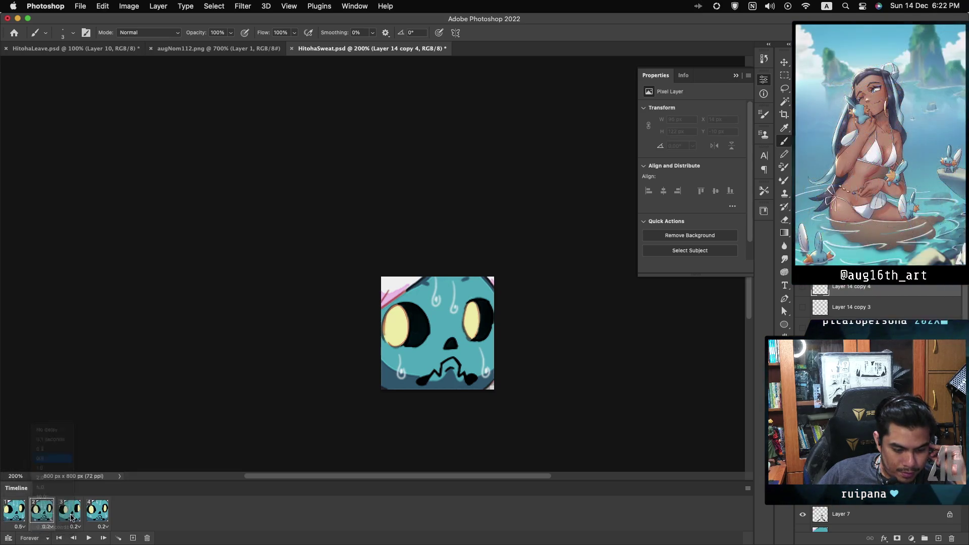
{"action": "left_click", "coordinate": [75, 527]}
{"action": "left_click", "coordinate": [76, 460]}
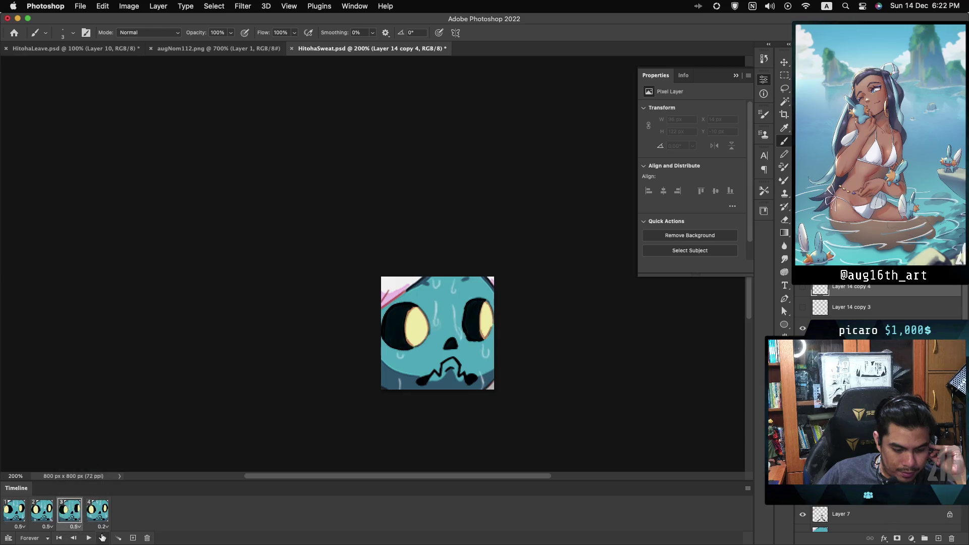
{"action": "left_click", "coordinate": [103, 527]}
{"action": "left_click", "coordinate": [96, 458]}
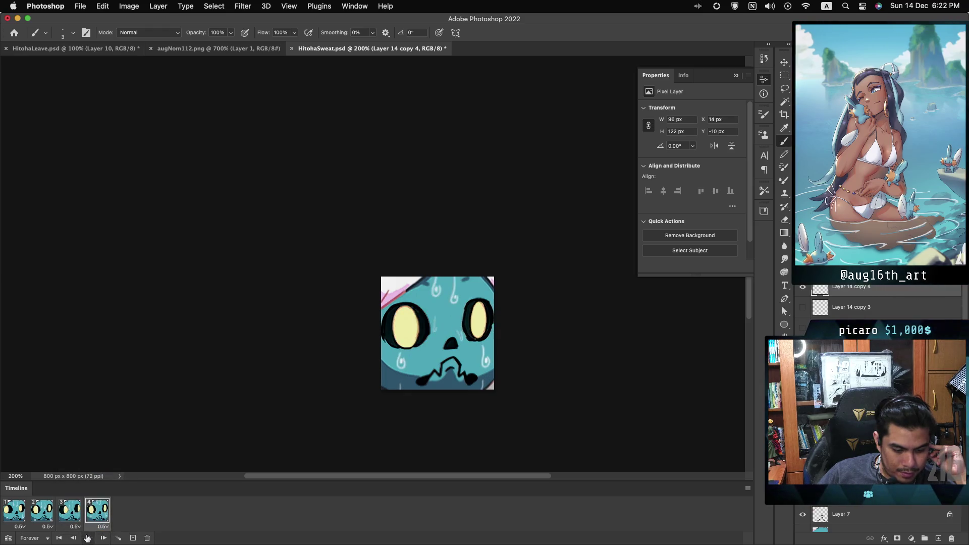
{"action": "key", "text": "space"}
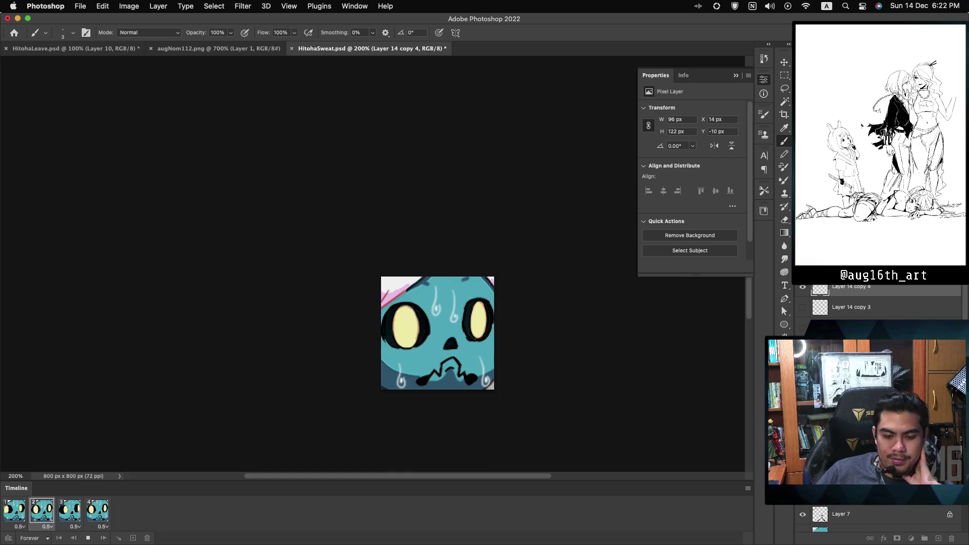
{"action": "key", "text": "space"}
{"action": "mouse_move", "coordinate": [534, 316]}
{"action": "left_mouse_down"}
{"action": "mouse_move", "coordinate": [449, 238]}
{"action": "mouse_move", "coordinate": [455, 221]}
{"action": "left_mouse_up"}
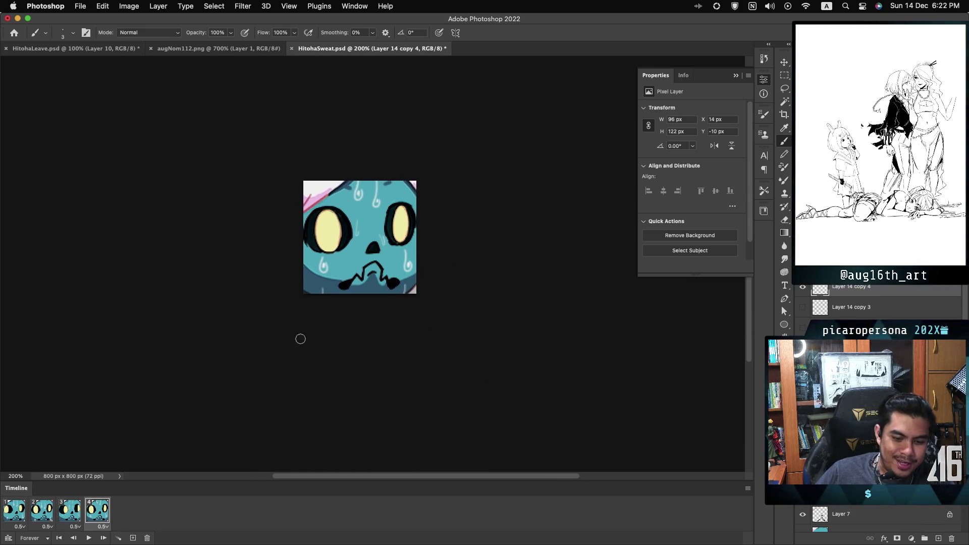
Play and stop the four-frame sweat loop, then open Save for Web with Cmd+Opt+Shift+S
{"action": "left_click", "coordinate": [88, 538]}
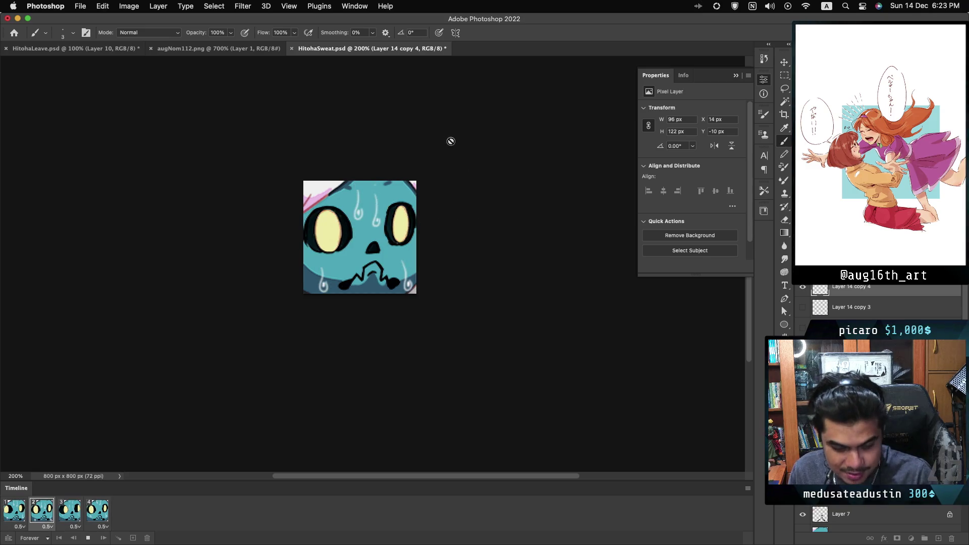
{"action": "key", "text": "space"}
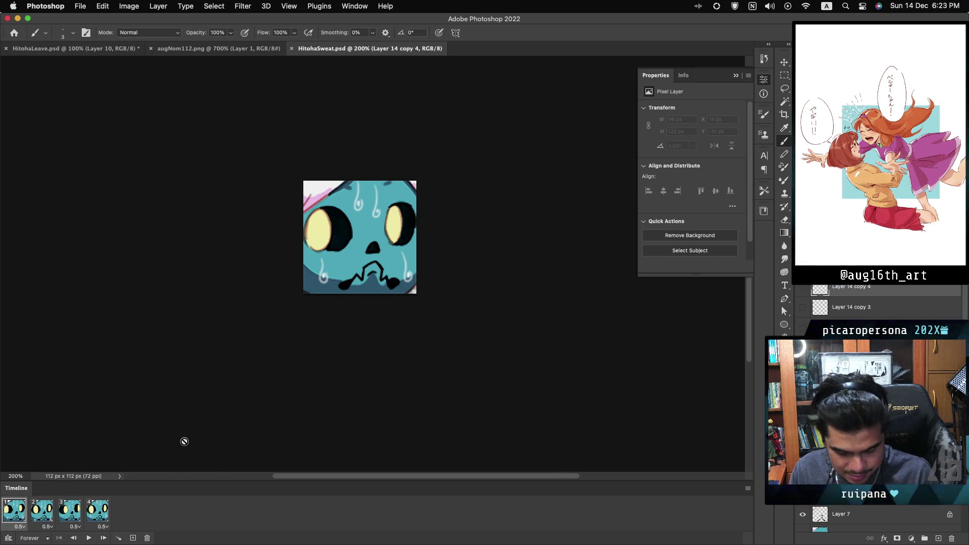
{"action": "key", "text": "super+alt+shift+s"}
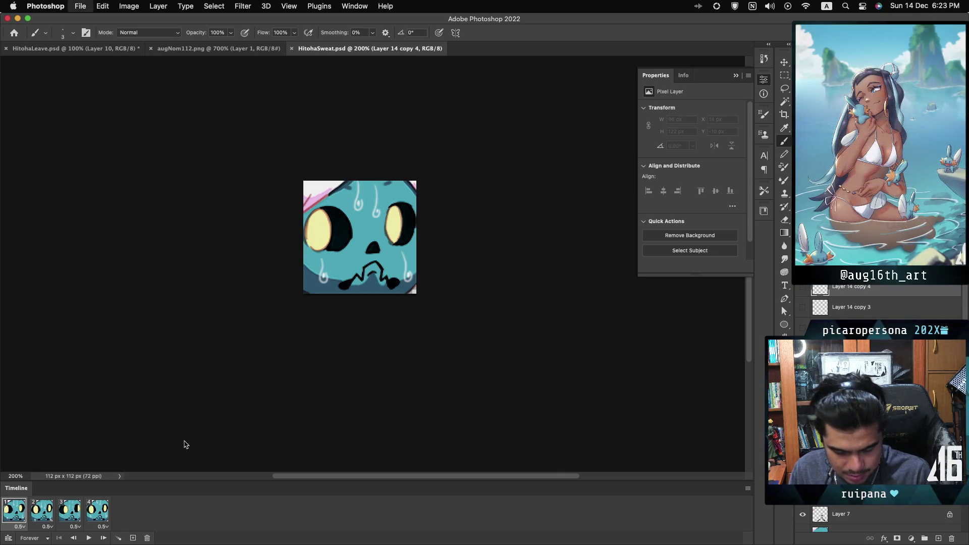
Preview the emote with the GIF 128 Dithered preset, then cancel Save for Web
{"action": "left_click", "coordinate": [509, 128]}
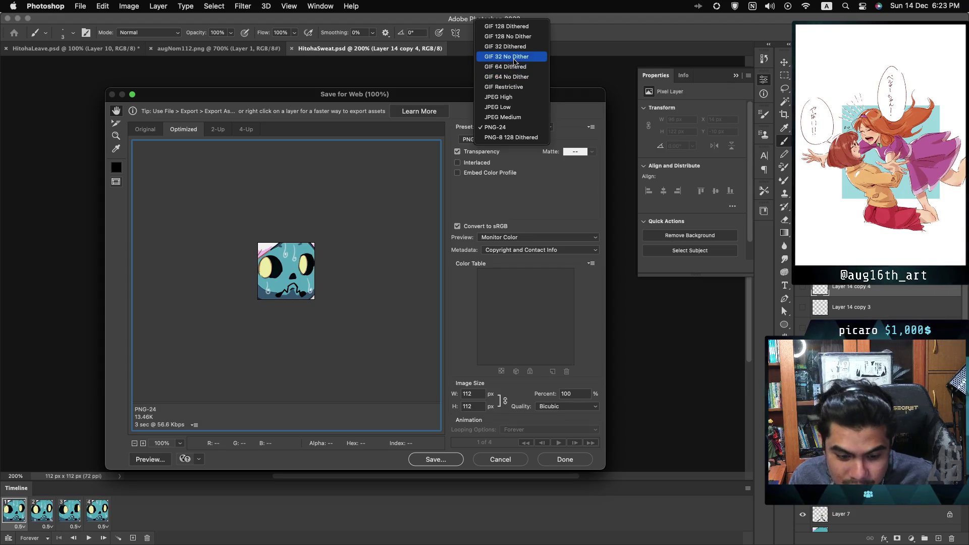
{"action": "left_click", "coordinate": [500, 28]}
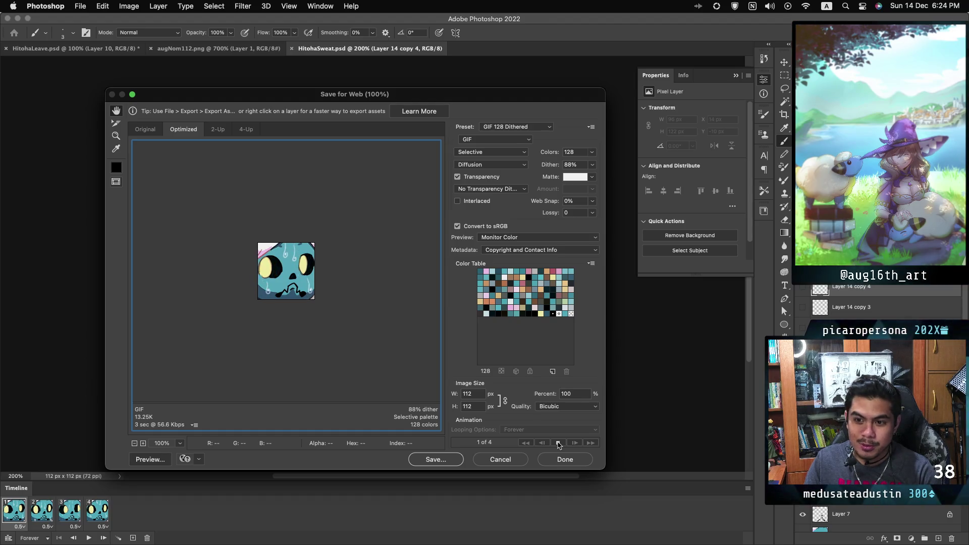
{"action": "left_click", "coordinate": [518, 461]}
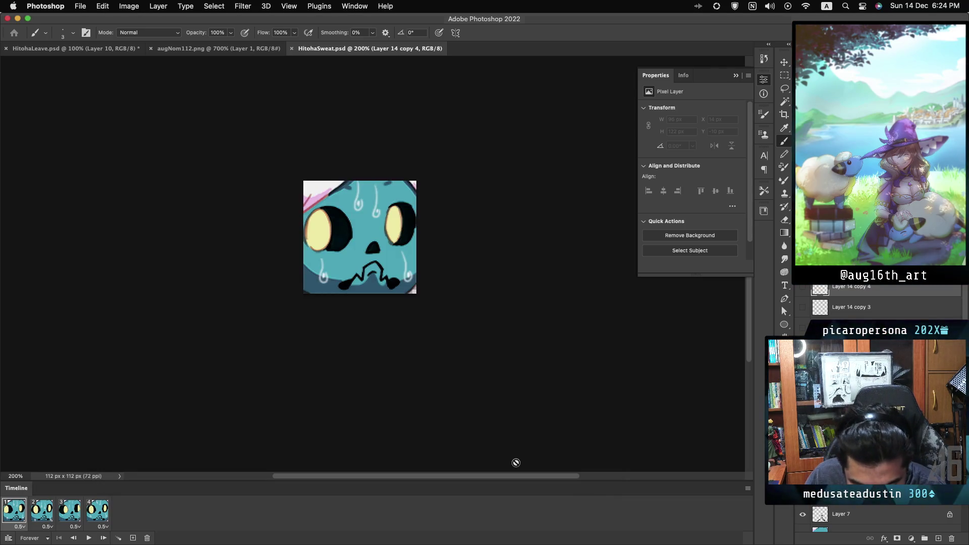
Keep Automatic disposal and add frames 5 through 8, checking frames 3, 5 and 7
{"action": "right_click", "coordinate": [21, 513]}
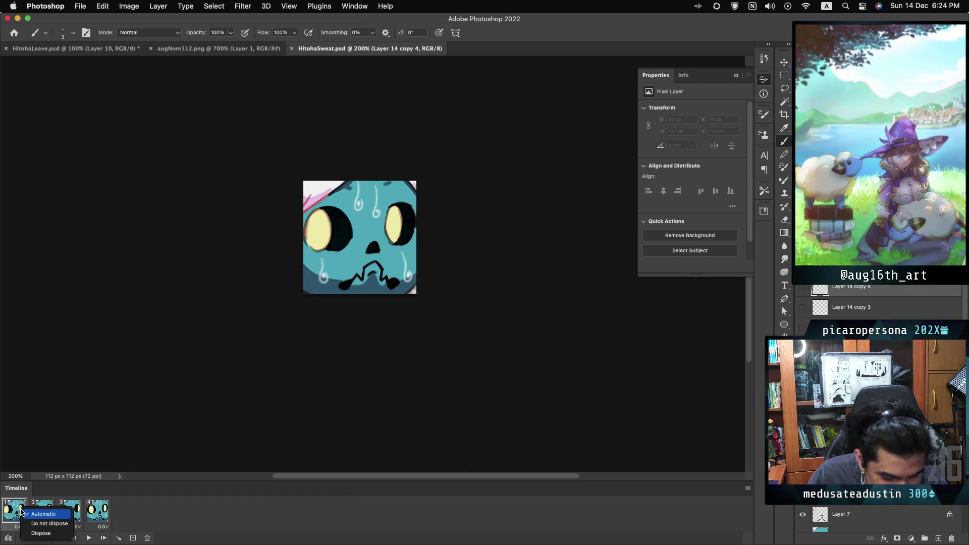
{"action": "left_click", "coordinate": [122, 514]}
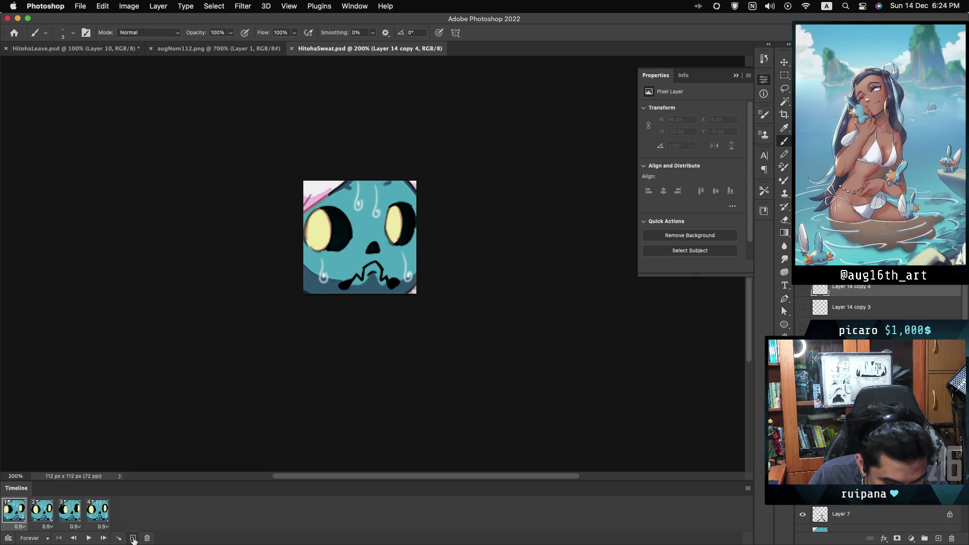
{"action": "left_click", "coordinate": [132, 538]}
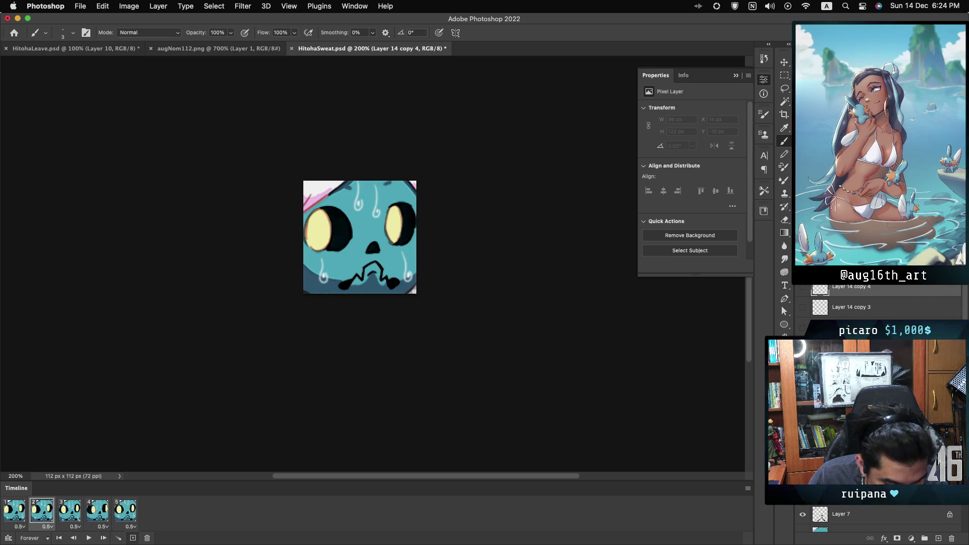
{"action": "left_click", "coordinate": [69, 520]}
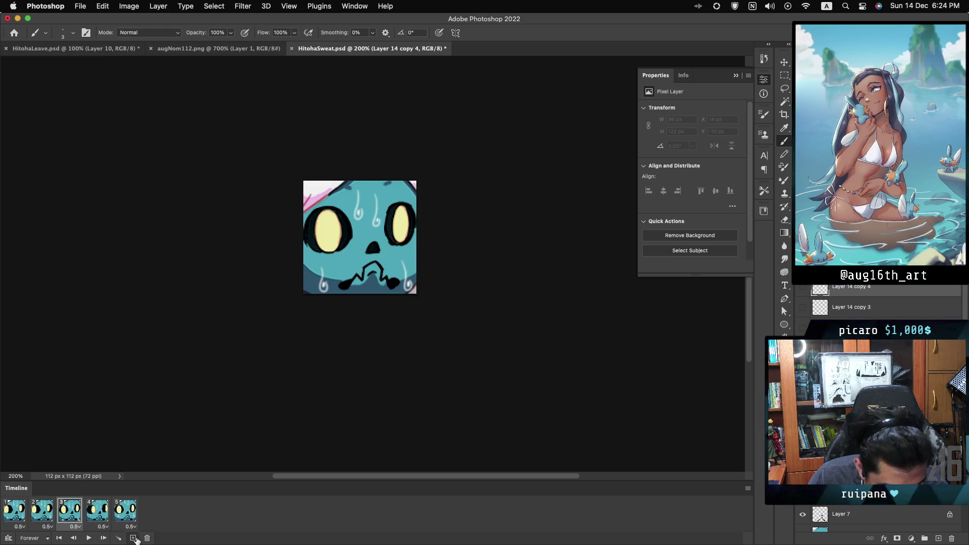
{"action": "left_click", "coordinate": [133, 538]}
{"action": "left_click", "coordinate": [122, 523]}
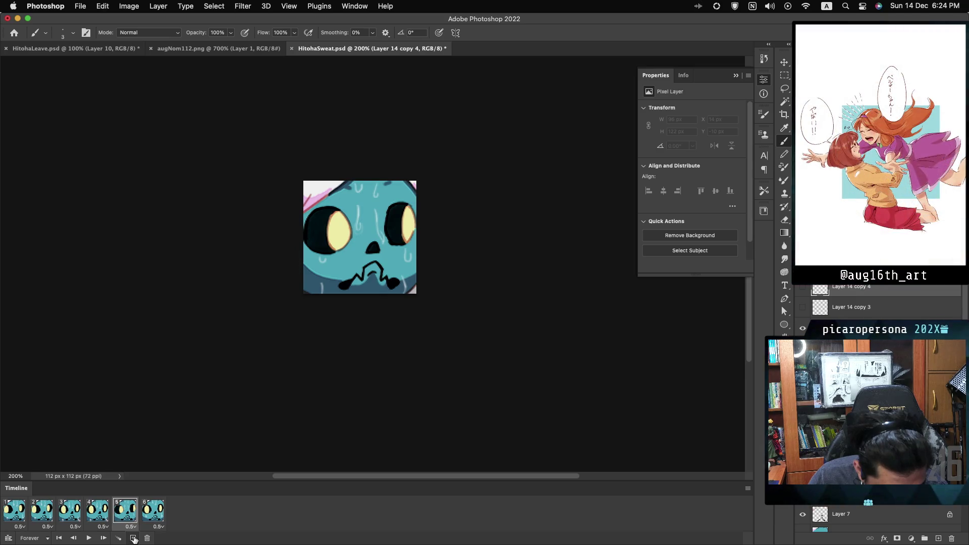
{"action": "left_click", "coordinate": [134, 539]}
{"action": "left_click", "coordinate": [179, 520]}
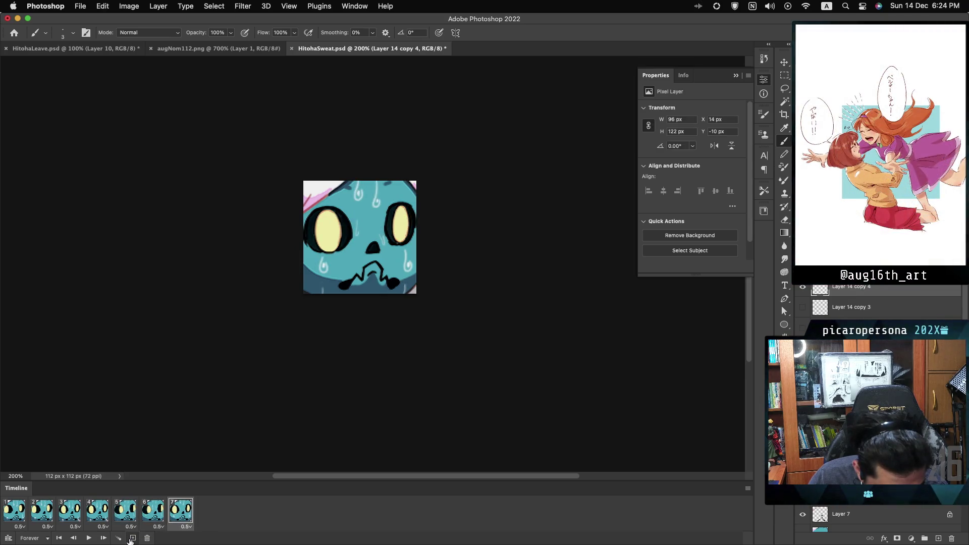
{"action": "left_click", "coordinate": [132, 538]}
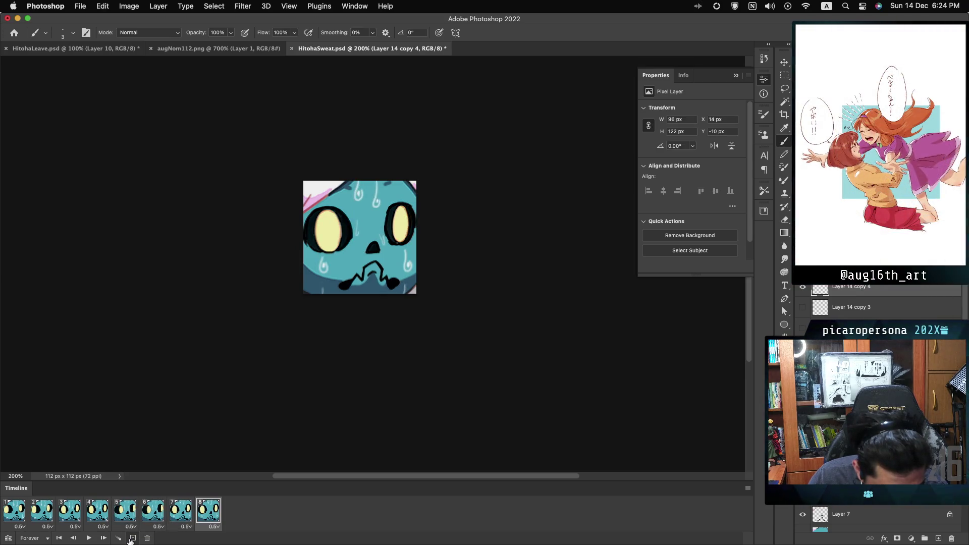
Set the delay of frames 1–4 to 0.2 seconds
{"action": "left_click", "coordinate": [20, 527]}
{"action": "left_click", "coordinate": [20, 449]}
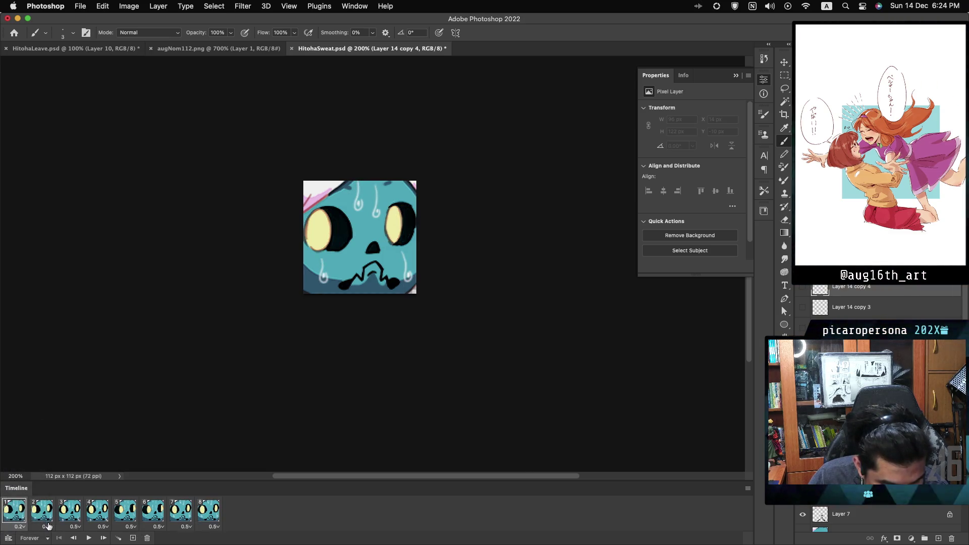
{"action": "left_click", "coordinate": [48, 526]}
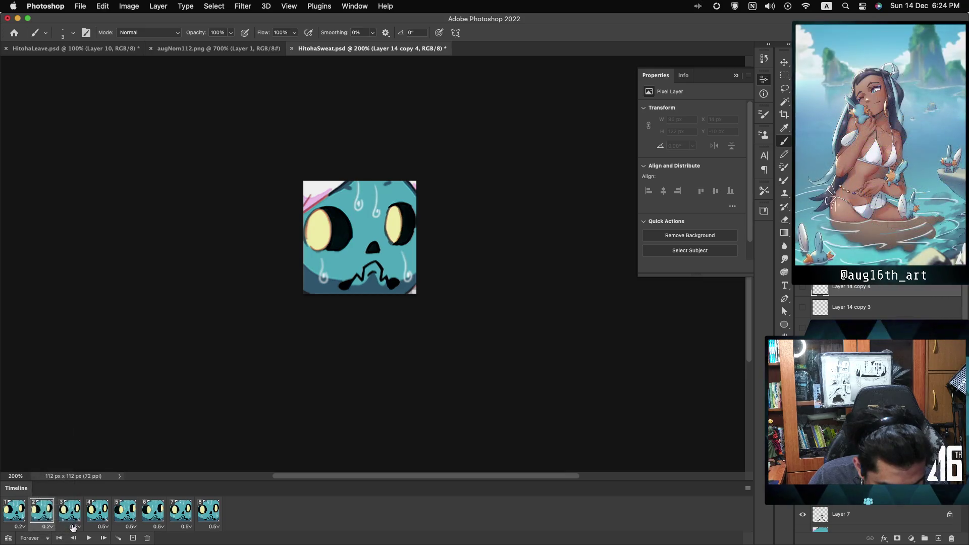
{"action": "left_click", "coordinate": [76, 526]}
{"action": "left_click", "coordinate": [97, 513]}
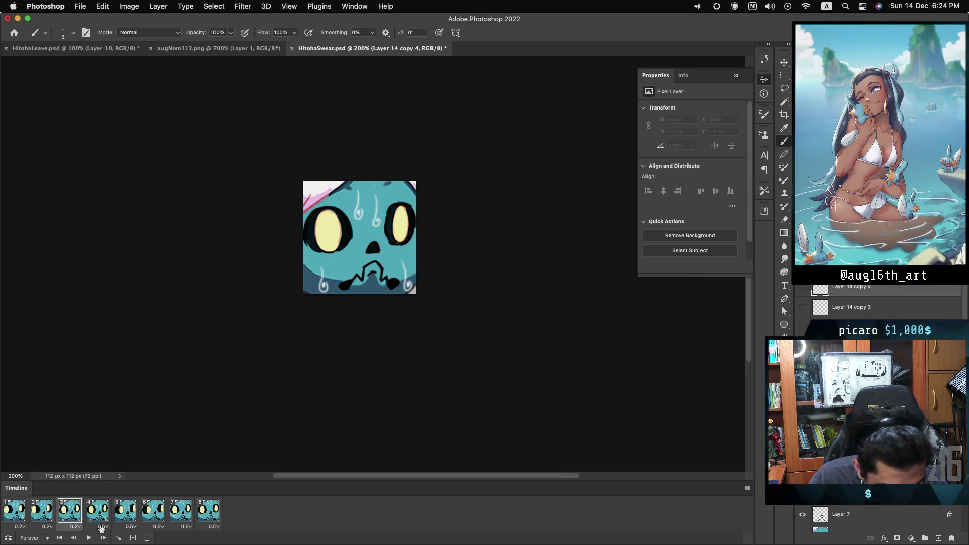
{"action": "left_click", "coordinate": [103, 527]}
{"action": "left_click", "coordinate": [101, 450]}
Set the delay of frames 5–8 to 0.2 seconds and play the eight-frame loop
{"action": "left_click", "coordinate": [131, 526]}
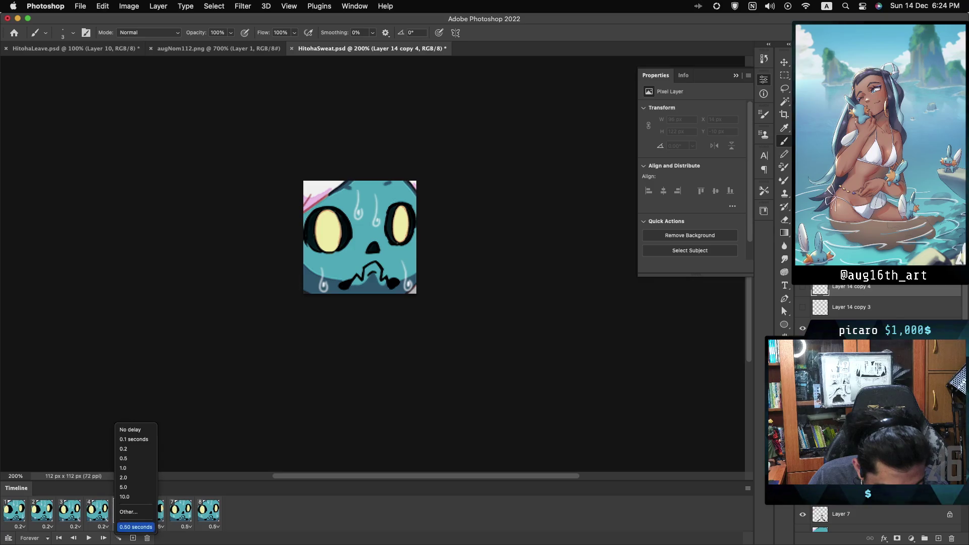
{"action": "left_click", "coordinate": [135, 448]}
{"action": "left_click", "coordinate": [159, 527]}
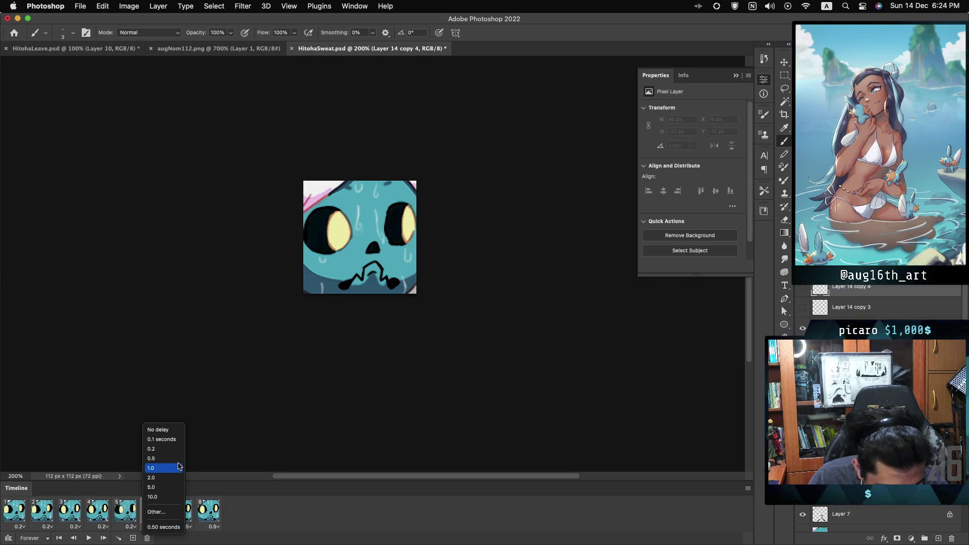
{"action": "left_click", "coordinate": [161, 449]}
{"action": "left_click", "coordinate": [185, 527]}
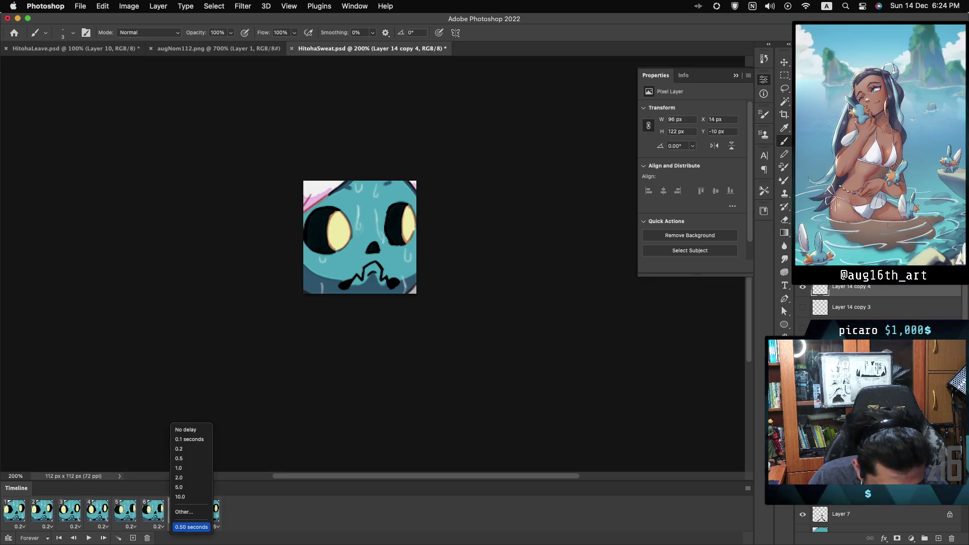
{"action": "left_click", "coordinate": [189, 449]}
{"action": "left_click", "coordinate": [212, 526]}
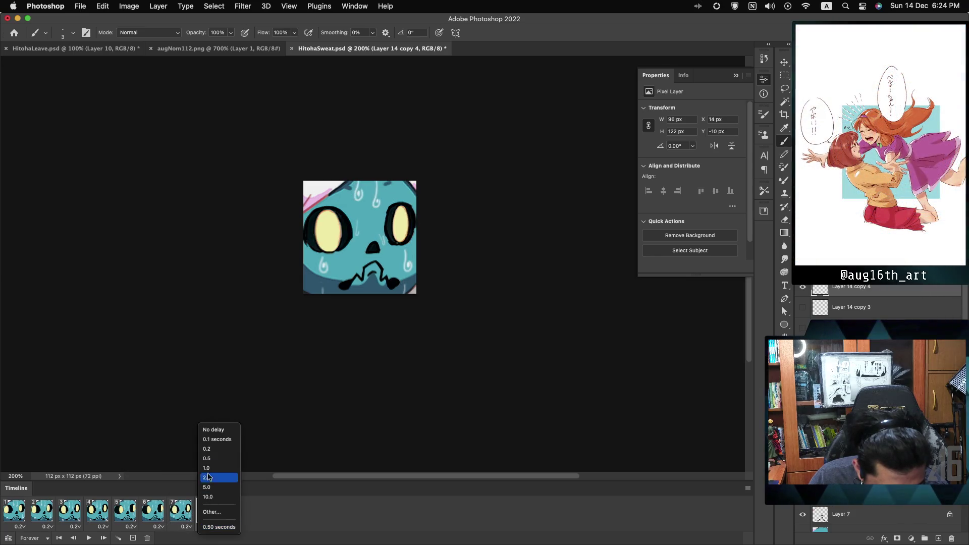
{"action": "left_click", "coordinate": [217, 449]}
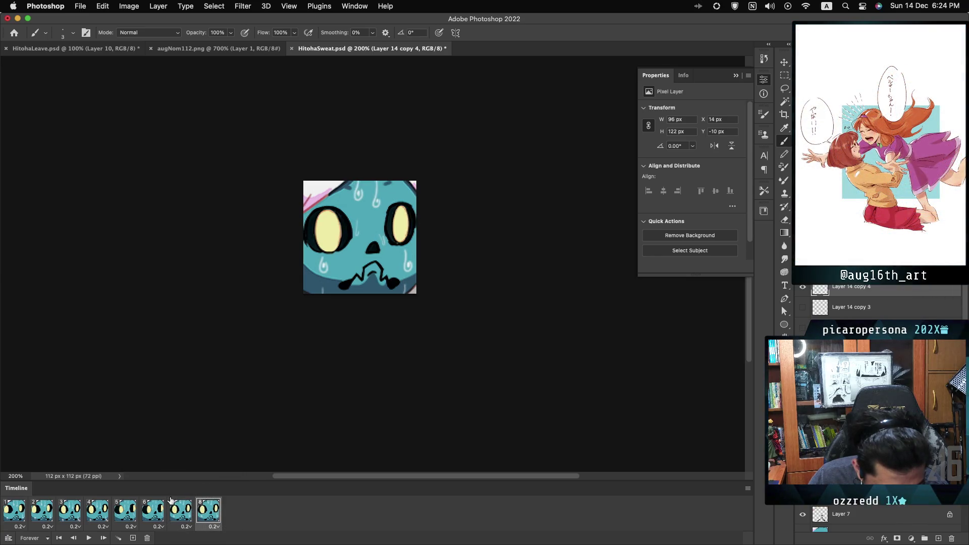
{"action": "left_click", "coordinate": [89, 538]}
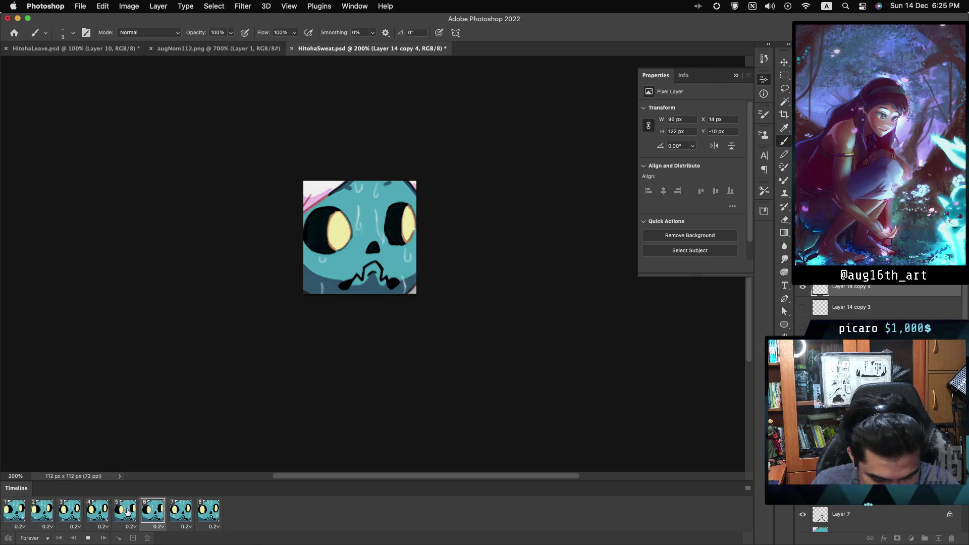
Stop the preview and flip between frames 1, 2, 3 and 4 to compare sweat drops
{"action": "left_click", "coordinate": [76, 517]}
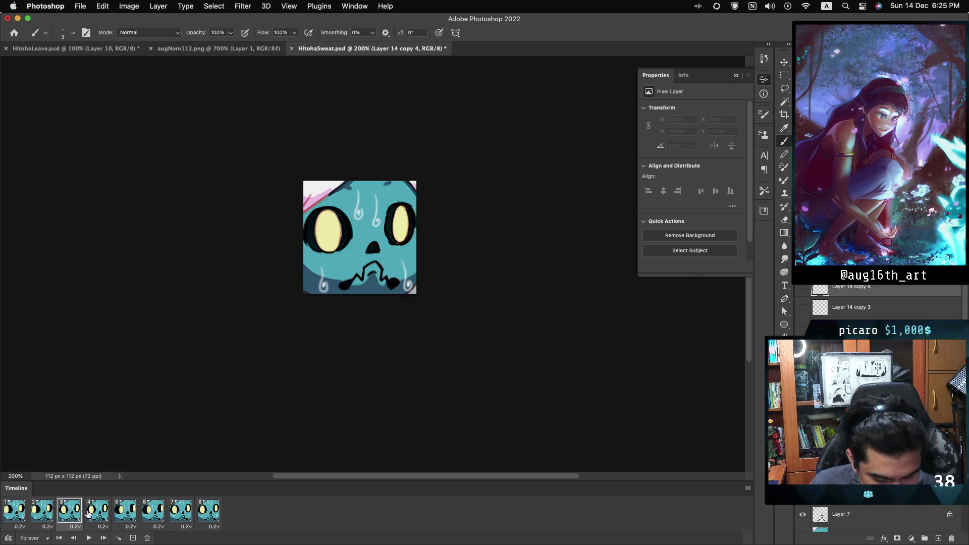
{"action": "left_click", "coordinate": [101, 514]}
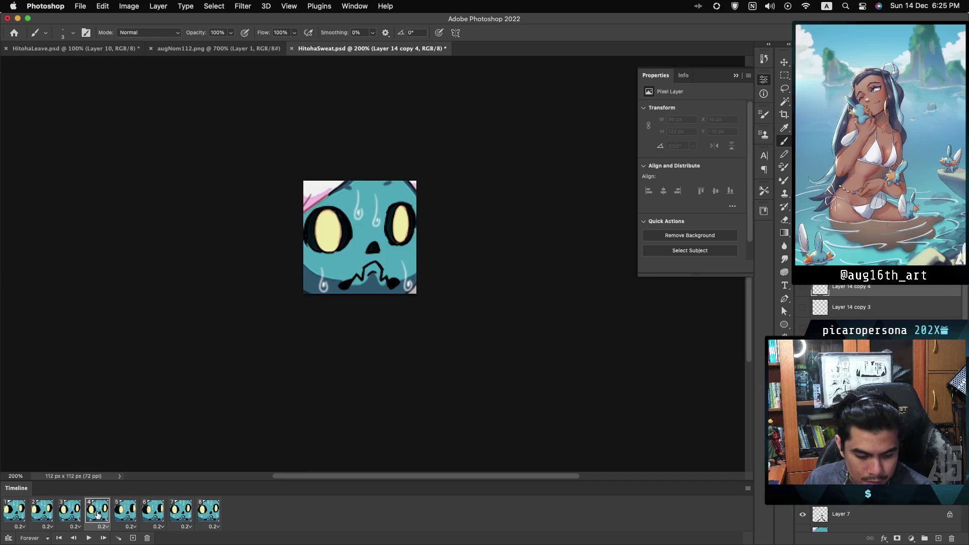
{"action": "left_click", "coordinate": [20, 511]}
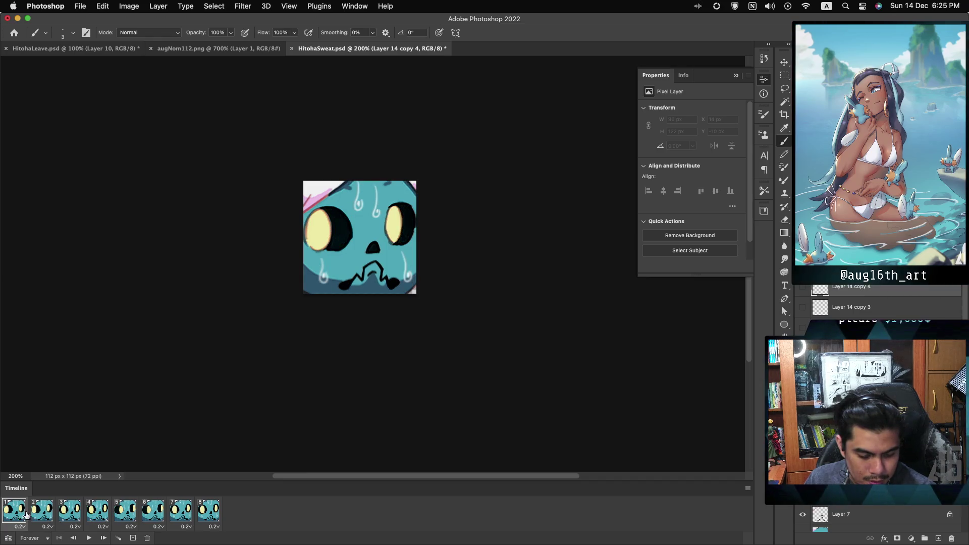
{"action": "left_click", "coordinate": [37, 516]}
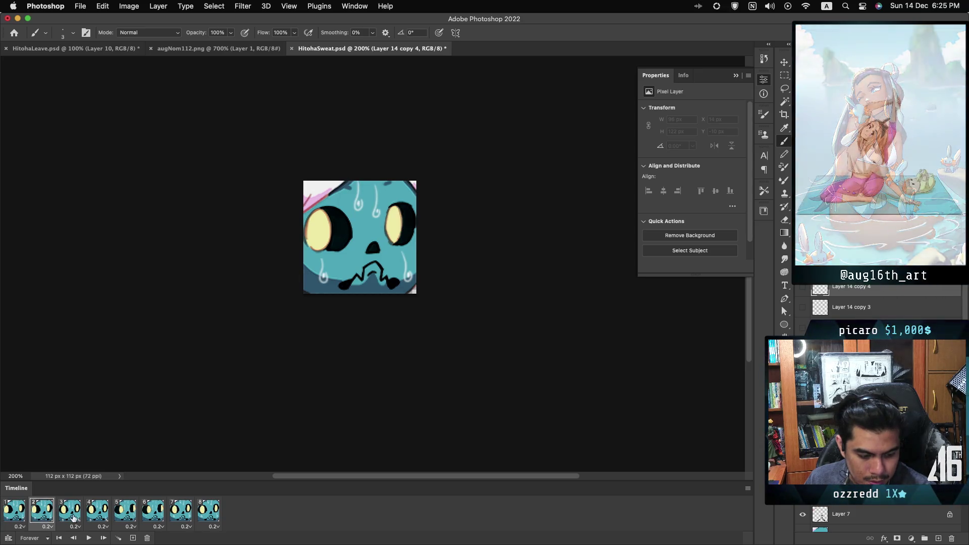
{"action": "left_click", "coordinate": [73, 518]}
{"action": "left_click", "coordinate": [35, 515]}
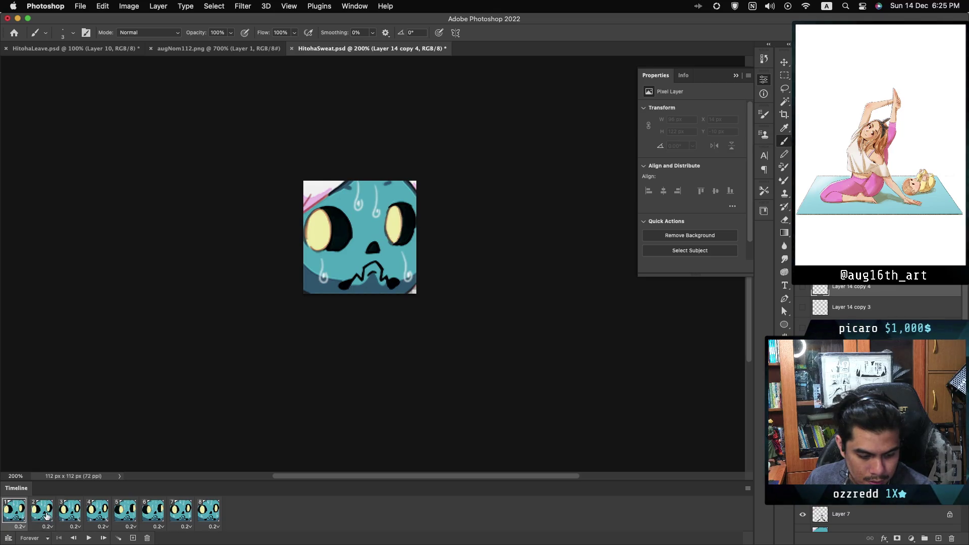
{"action": "left_click", "coordinate": [47, 514]}
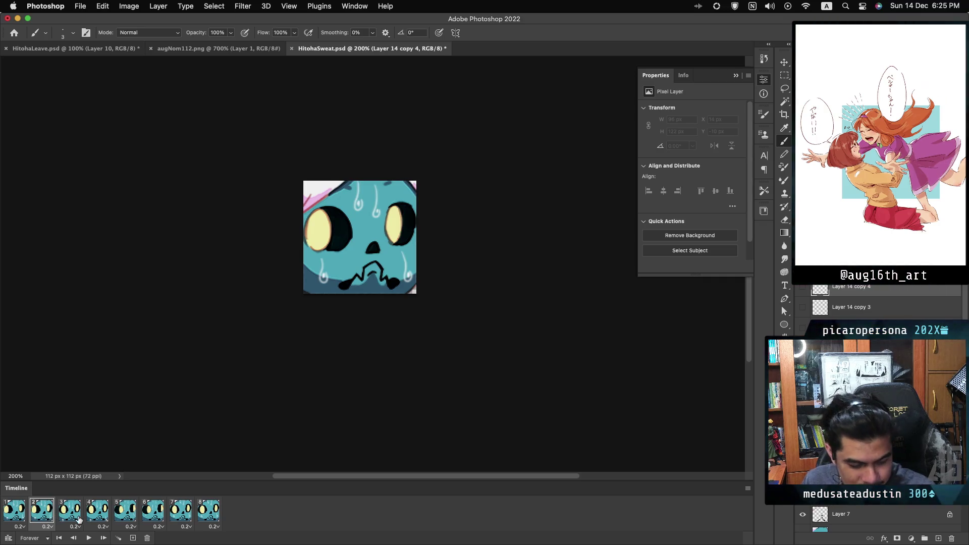
{"action": "left_click", "coordinate": [75, 516]}
{"action": "left_click", "coordinate": [44, 515]}
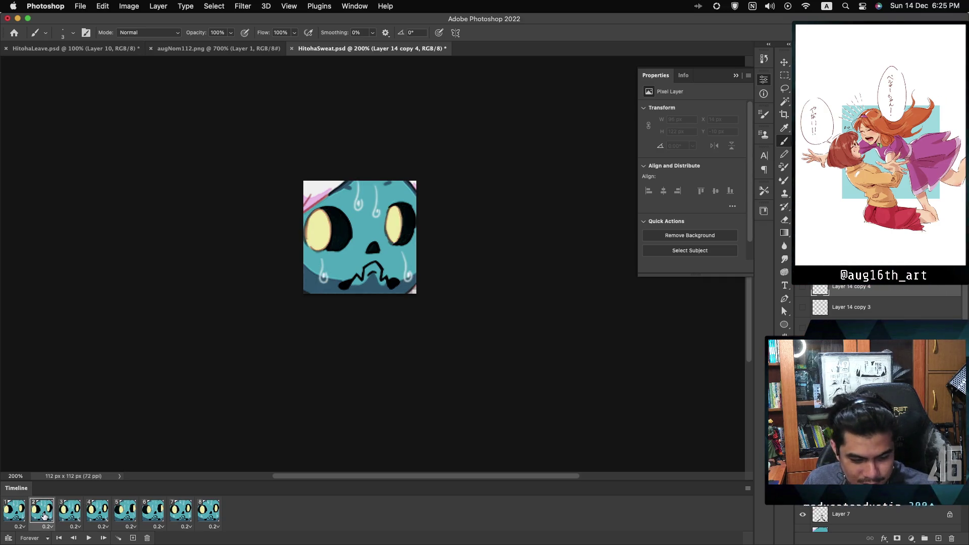
{"action": "left_click", "coordinate": [28, 517]}
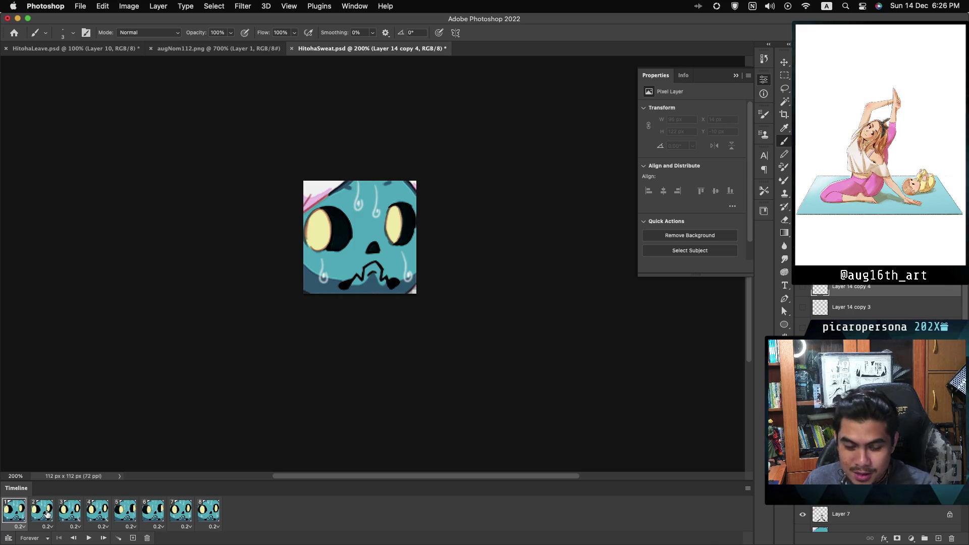
{"action": "left_click", "coordinate": [48, 514]}
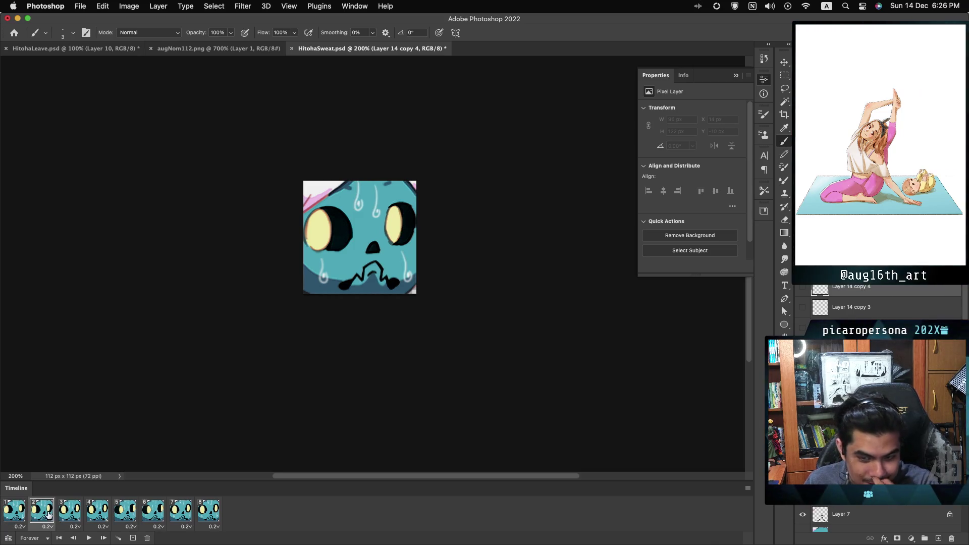
{"action": "left_click", "coordinate": [71, 515]}
{"action": "left_click", "coordinate": [49, 520]}
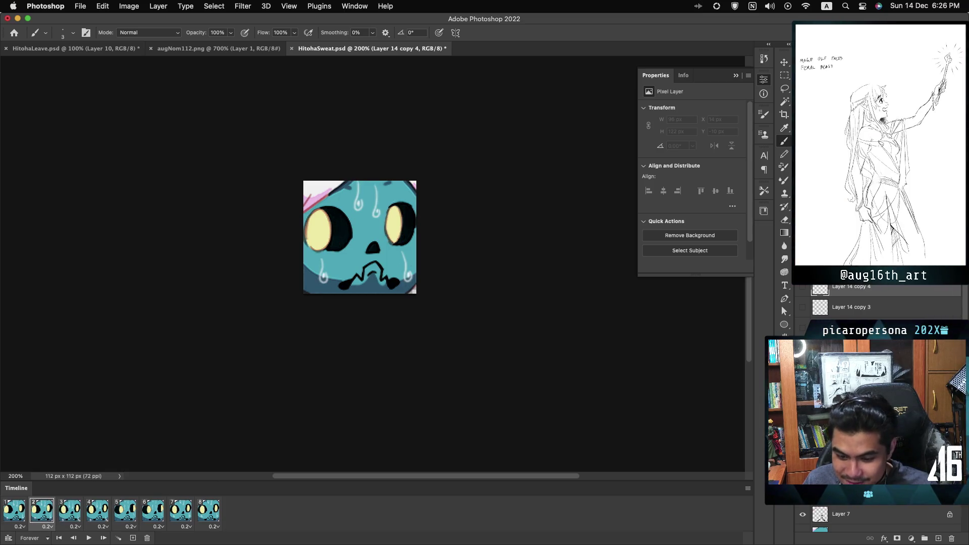
{"action": "scroll", "coordinate": [802, 323], "scroll_direction": "down", "scroll_amount": 5}
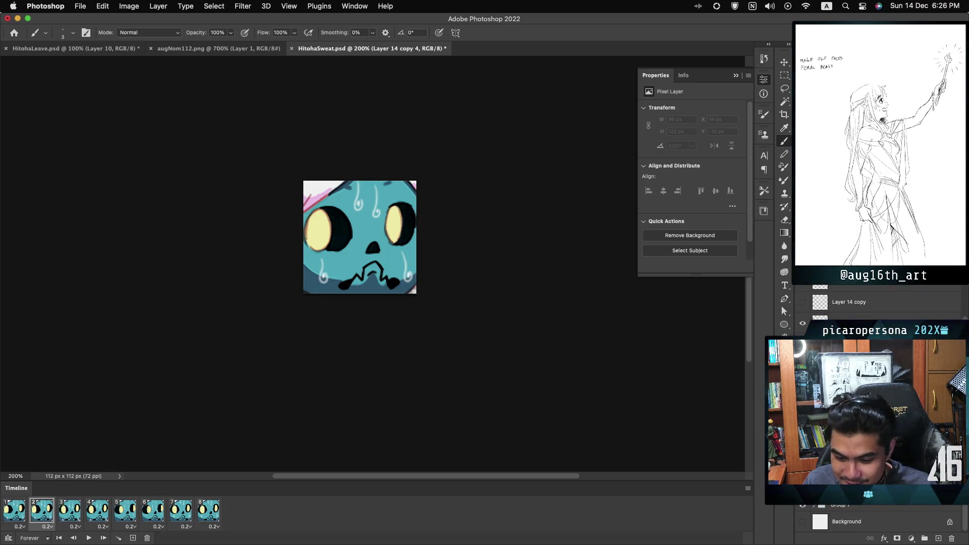
Duplicate Layer 14 and nudge the copy's sweat drops down 2 pixels on frame 2
{"action": "left_click", "coordinate": [802, 327]}
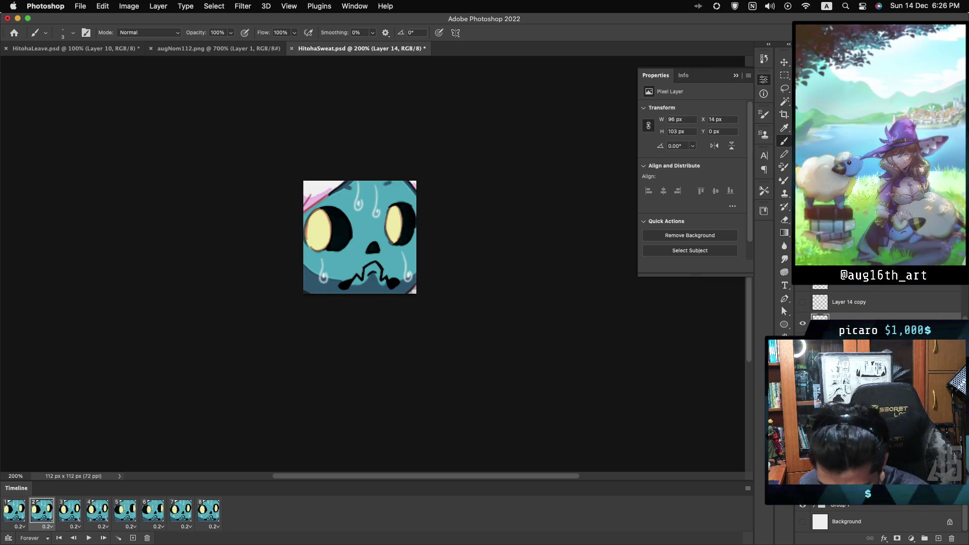
{"action": "key", "text": "super+j"}
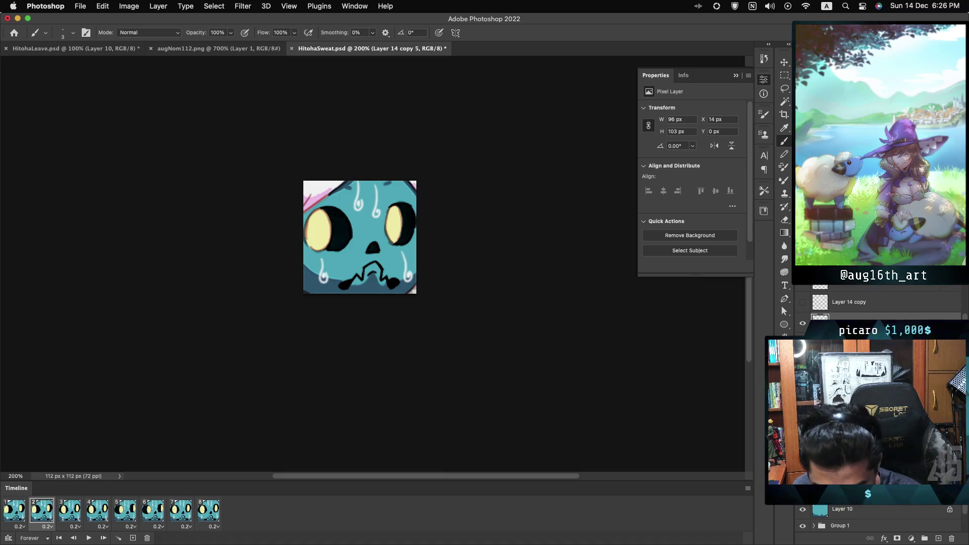
{"action": "left_click", "coordinate": [24, 511]}
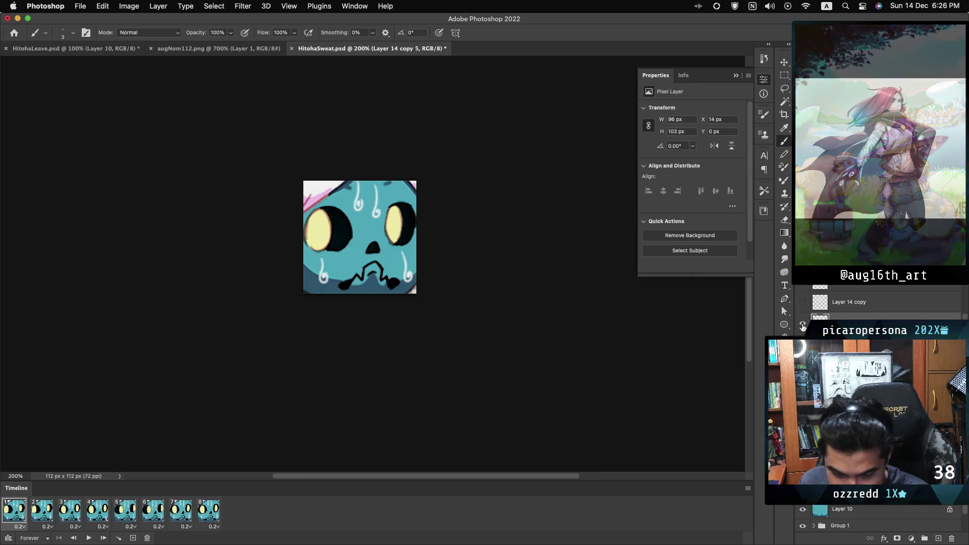
{"action": "left_click", "coordinate": [53, 512]}
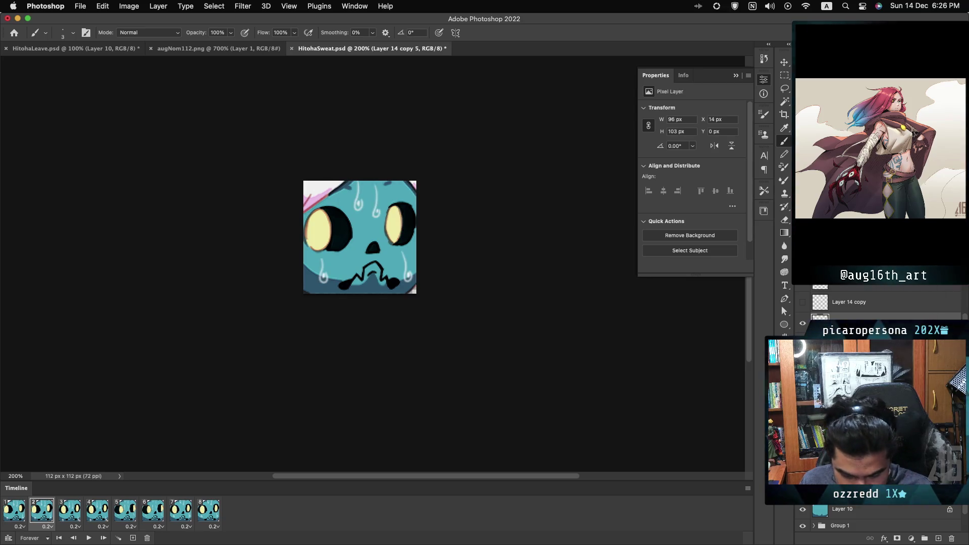
{"action": "key", "text": "ctrl+t"}
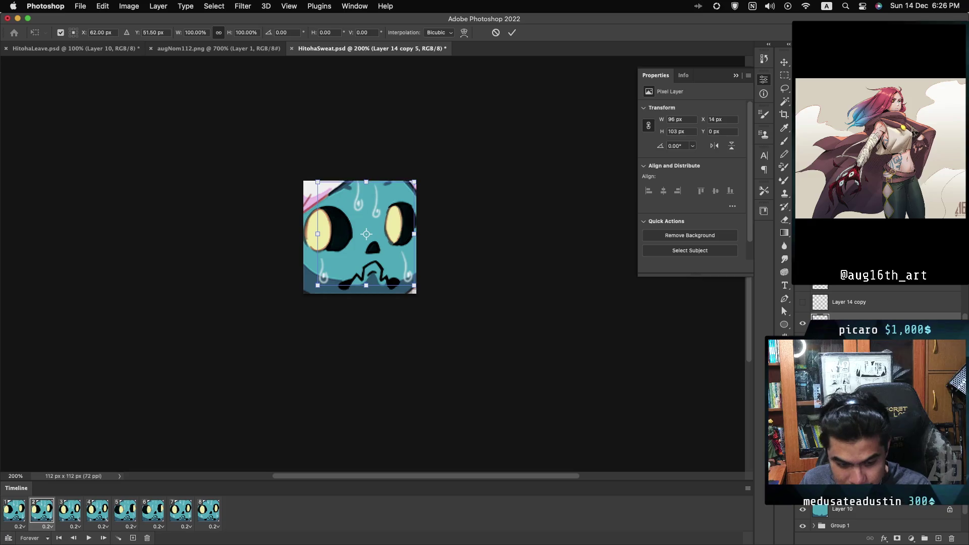
{"action": "key", "text": "Down"}
{"action": "key", "text": "Down"}
{"action": "key", "text": "Return"}
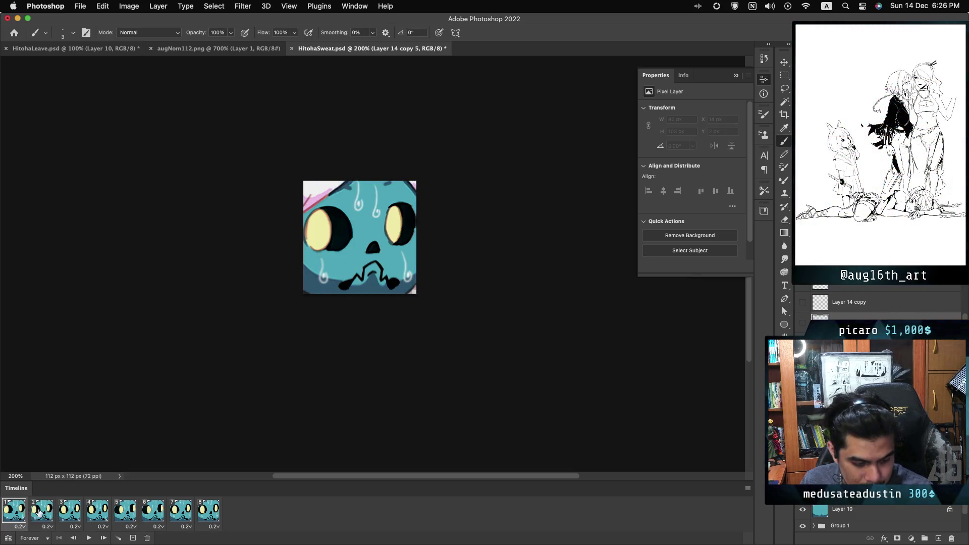
Compare frames 1–3, then transform frame 2's sweat layer again to lower the drops
{"action": "left_click", "coordinate": [65, 514]}
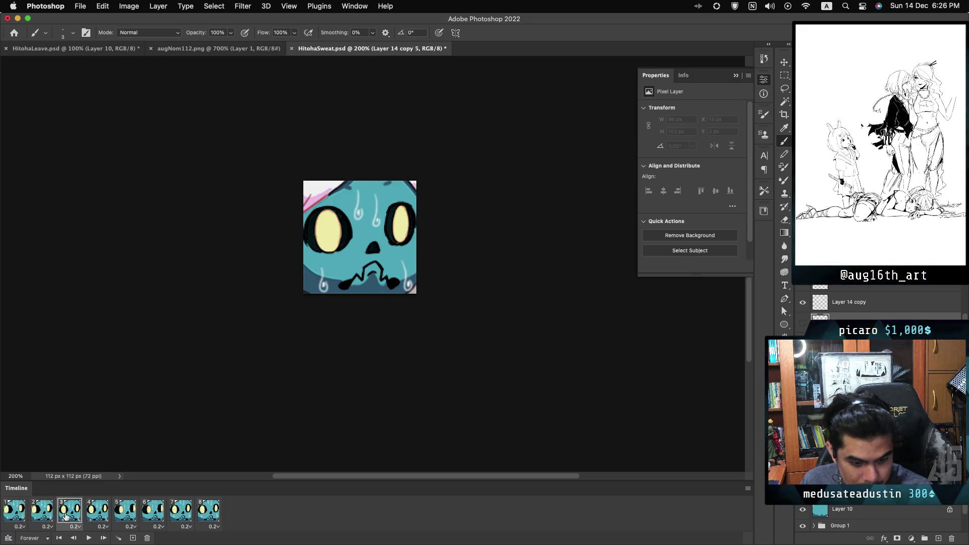
{"action": "left_click", "coordinate": [28, 516]}
{"action": "left_click", "coordinate": [40, 511]}
{"action": "left_click", "coordinate": [69, 511]}
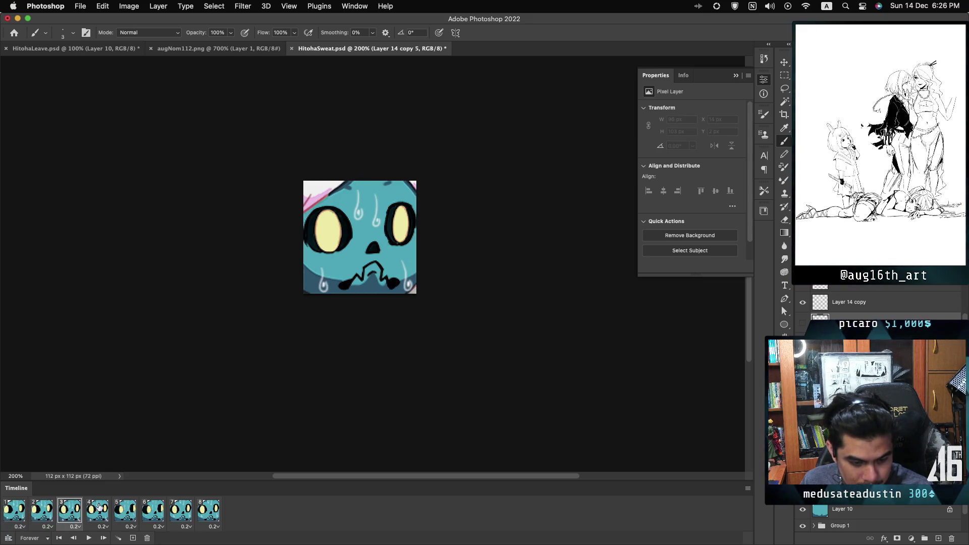
{"action": "left_click", "coordinate": [36, 509]}
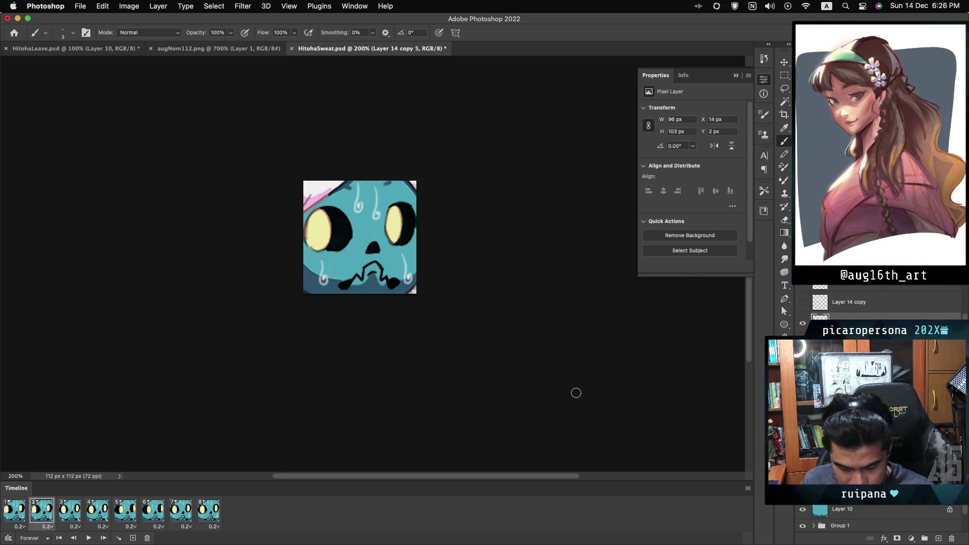
{"action": "key", "text": "ctrl+t"}
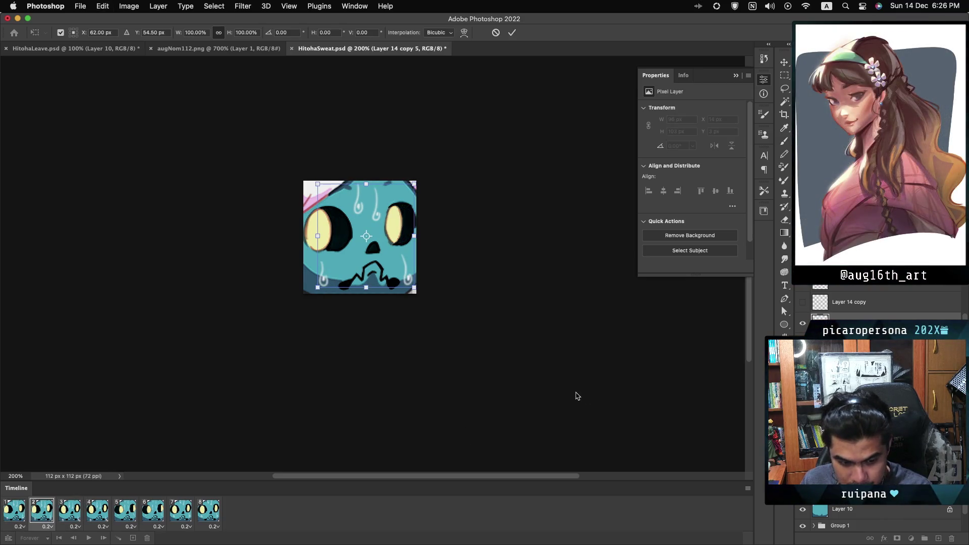
{"action": "key", "text": "Return"}
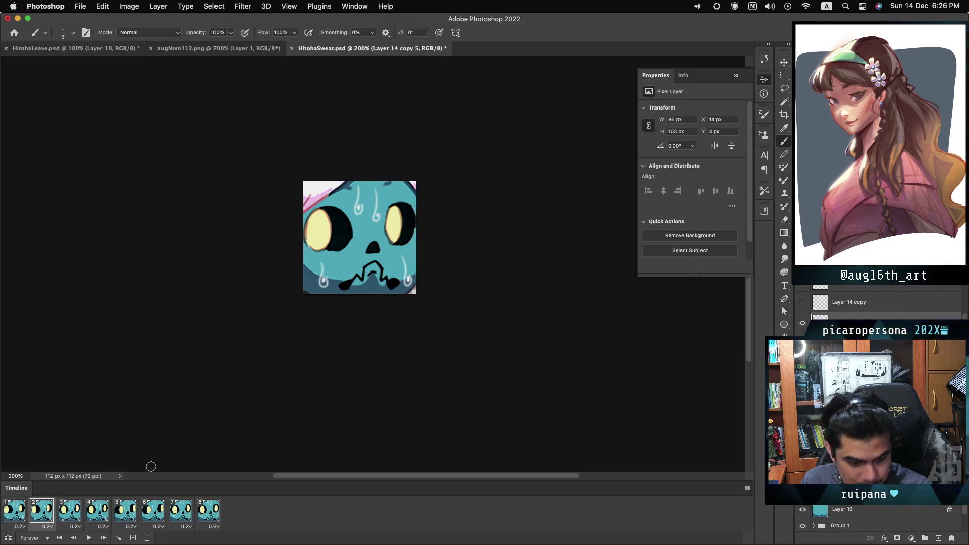
Step through frames 1–3 and play then stop the loop to check the drift
{"action": "left_click", "coordinate": [29, 511]}
{"action": "left_click", "coordinate": [56, 516]}
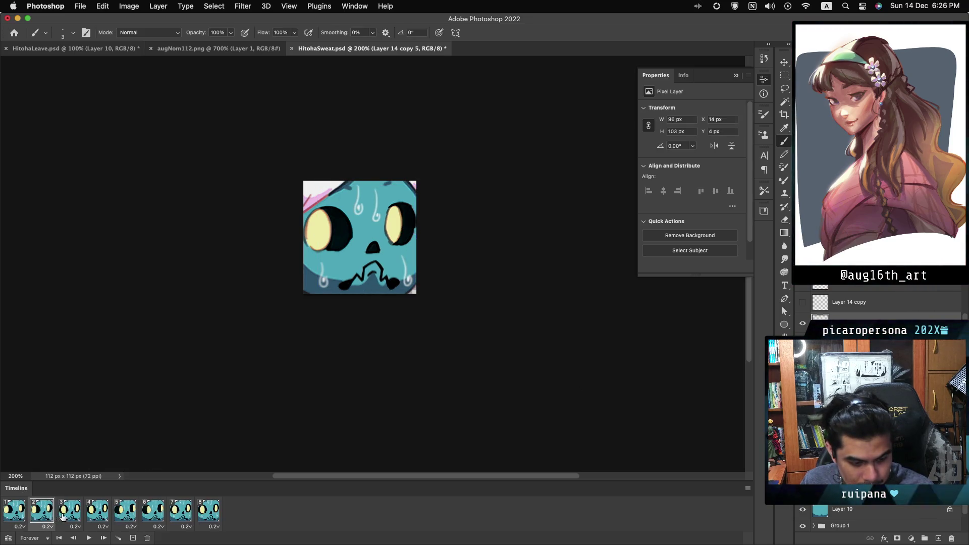
{"action": "left_click", "coordinate": [63, 516]}
{"action": "key", "text": "space"}
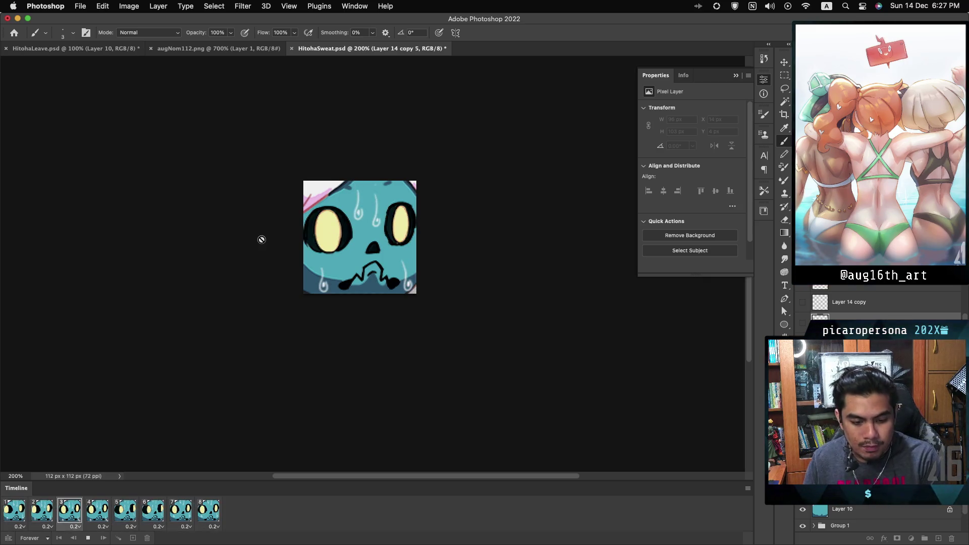
{"action": "key", "text": "space"}
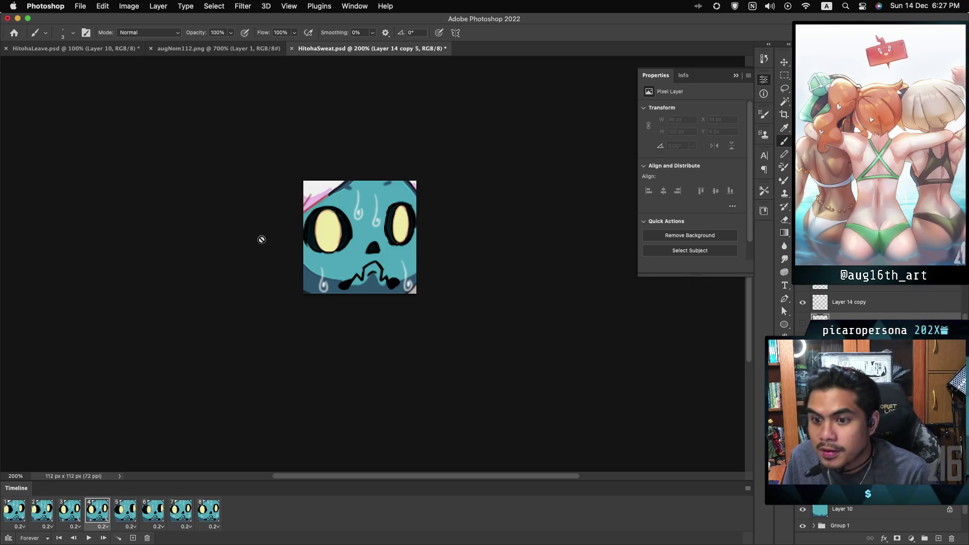